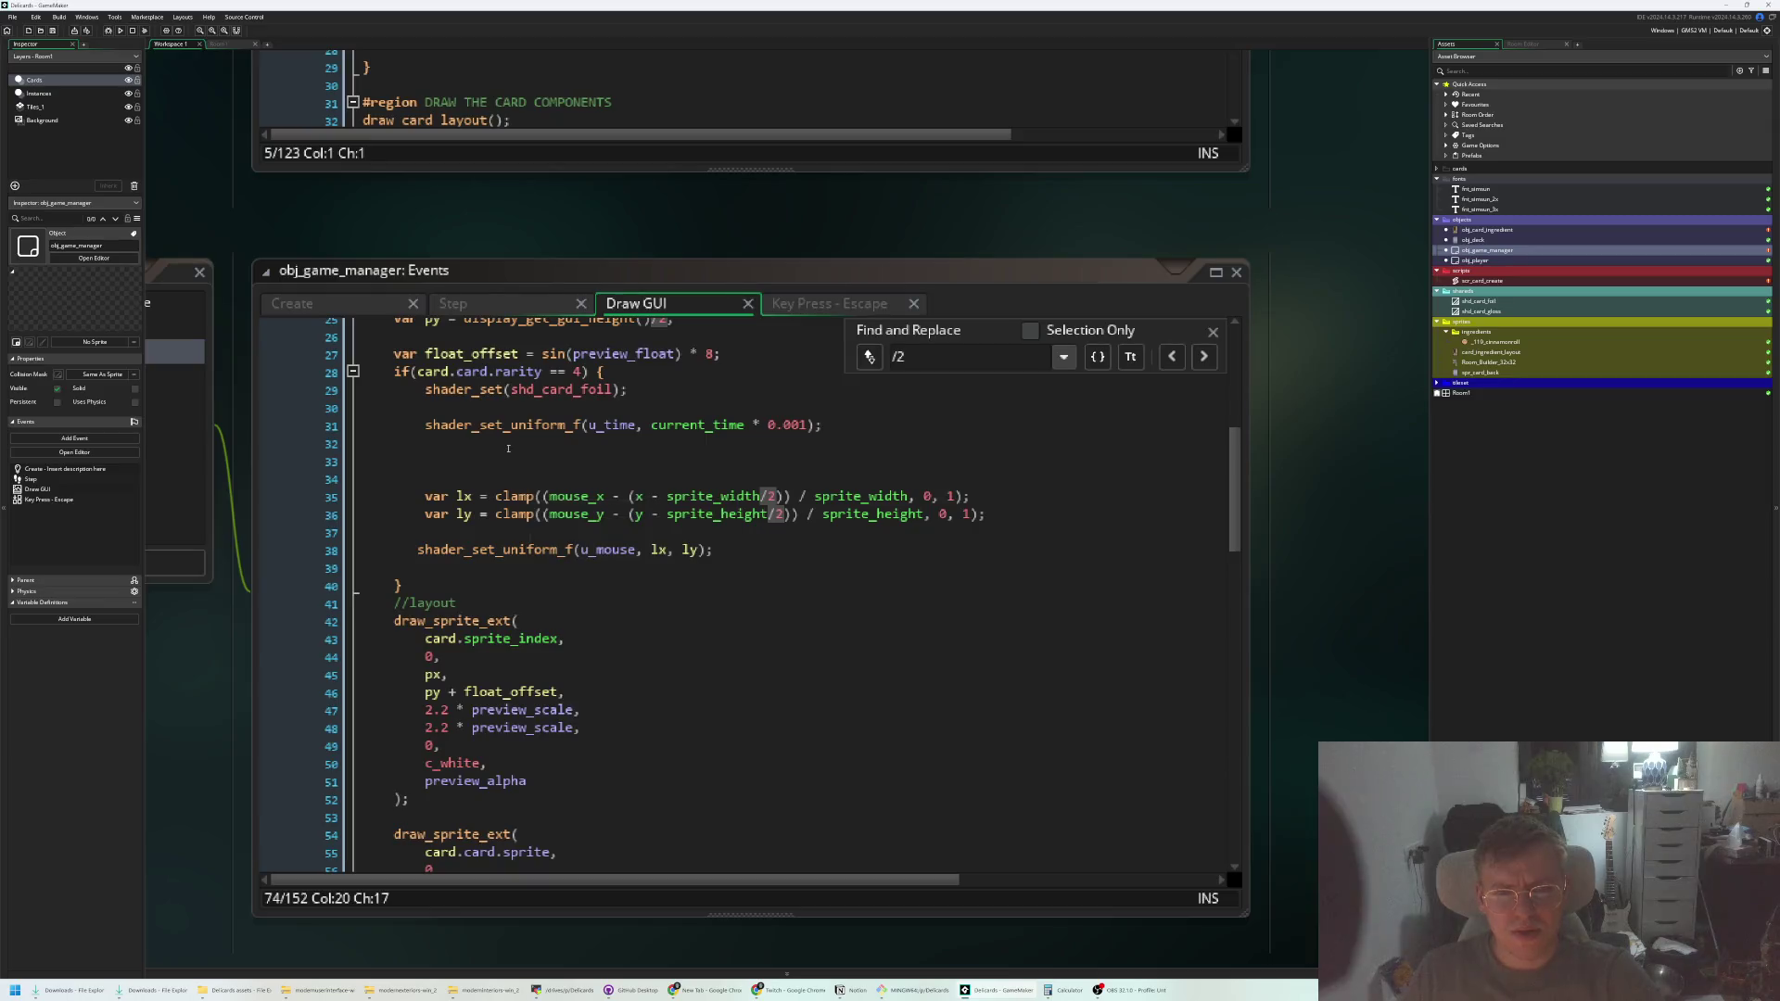
Paste the gloss shader if-block after the foil block in Draw GUI and indent it
left_click(510, 587)
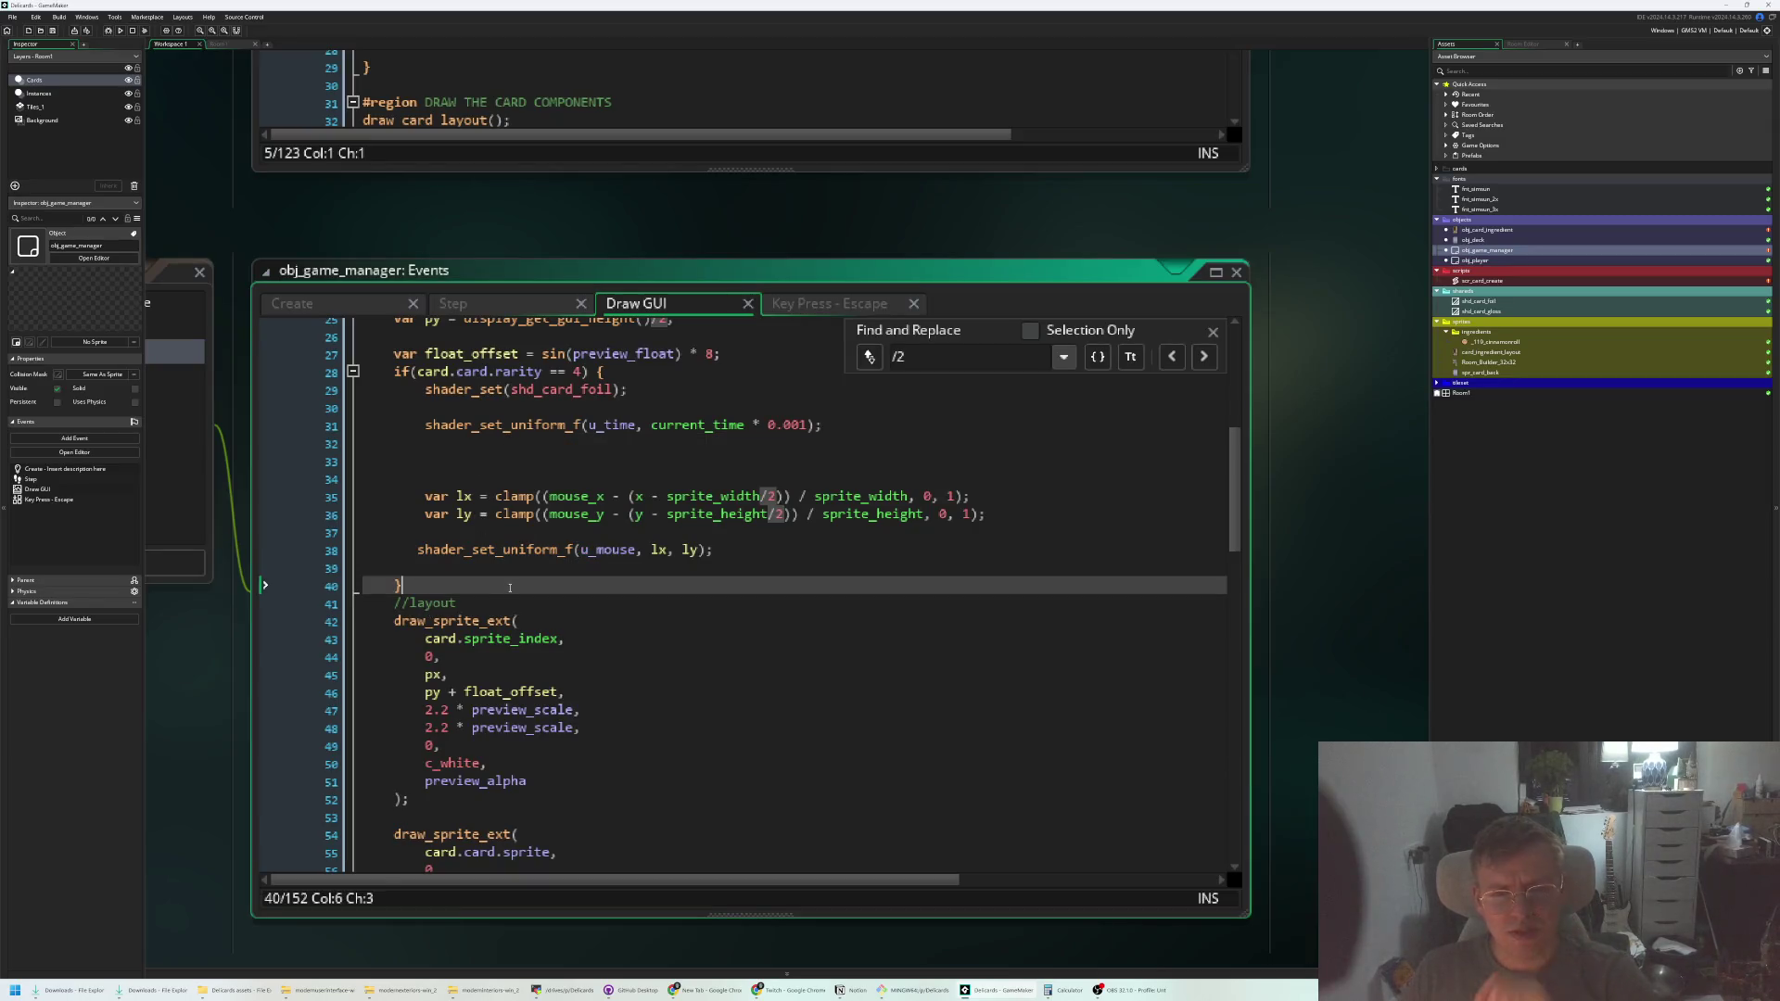
key("Return")
type("if (hover && card.rarity < 4) {     shader_set(shd_card_gloss);      shader_set_uniform_f(u_time, current_time * 0.001);      var lx = clamp((mouse_x - (x - sprite_width/2)) / sprite_width, 0, 1);     var ly = clamp((mouse_y - (y - sprite_height/2)) / sprite_height, 0, 1);      shader_set_uniform_f(u_light, lx, ly); }")
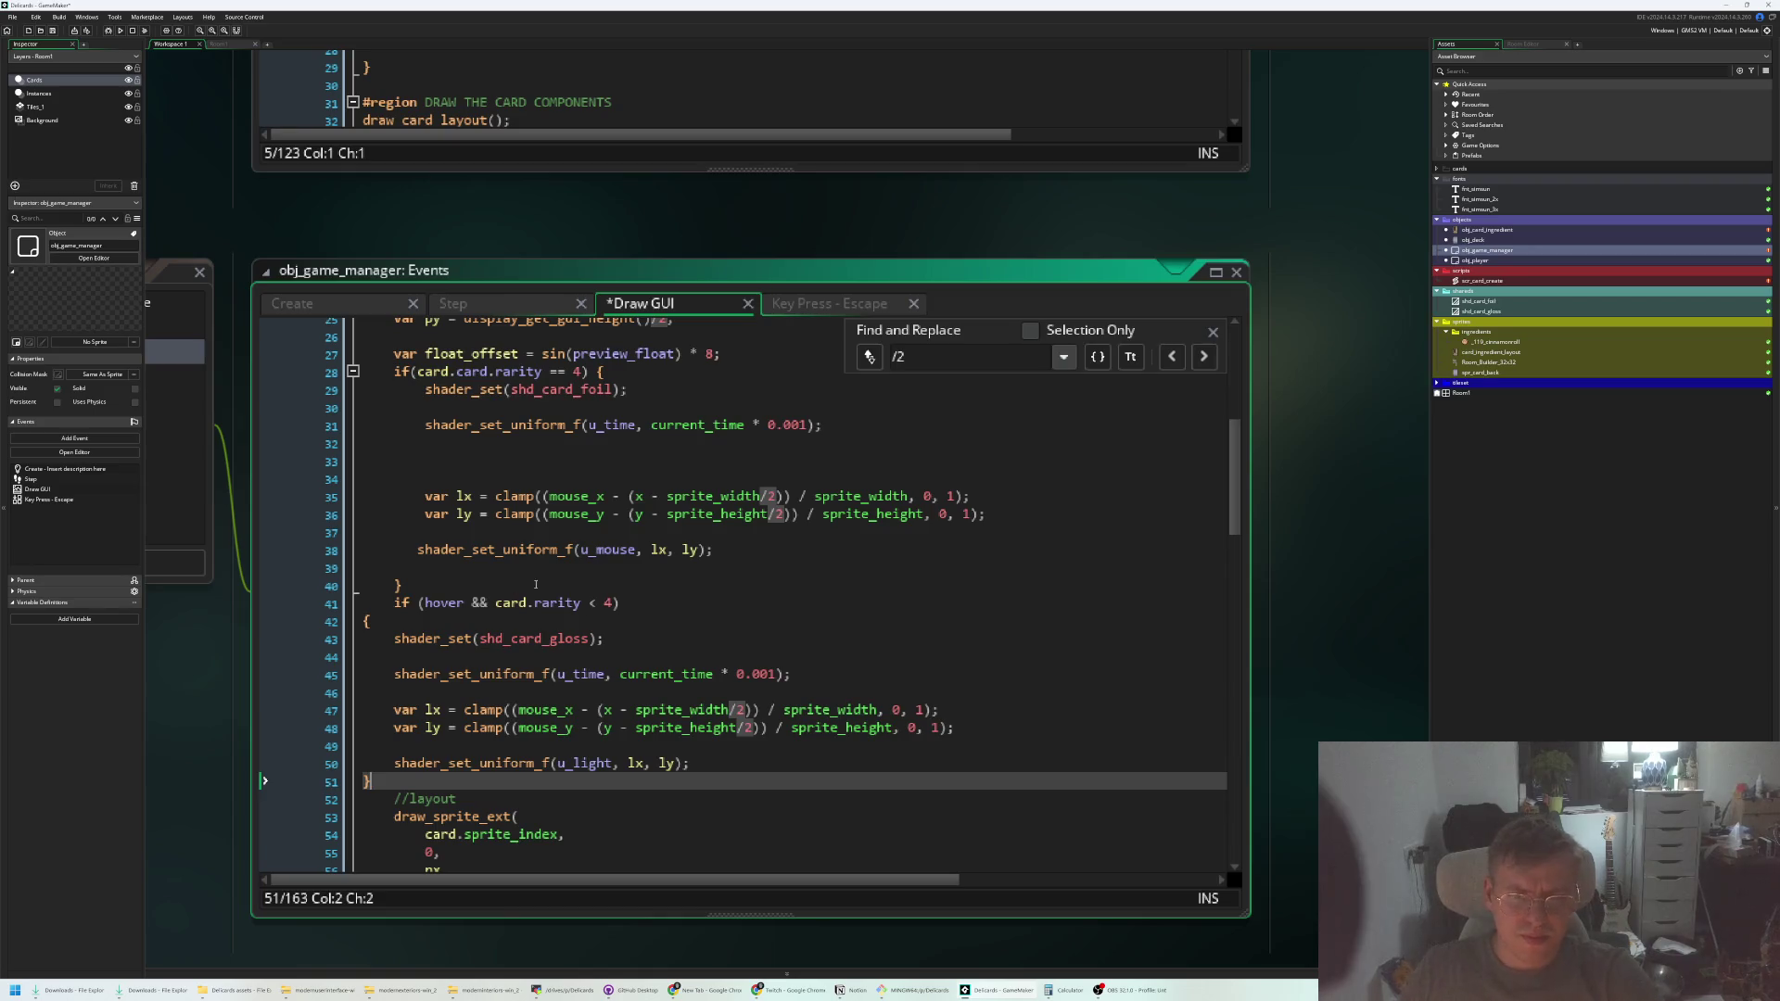
left_click_drag(424, 775, 463, 622)
key("Tab")
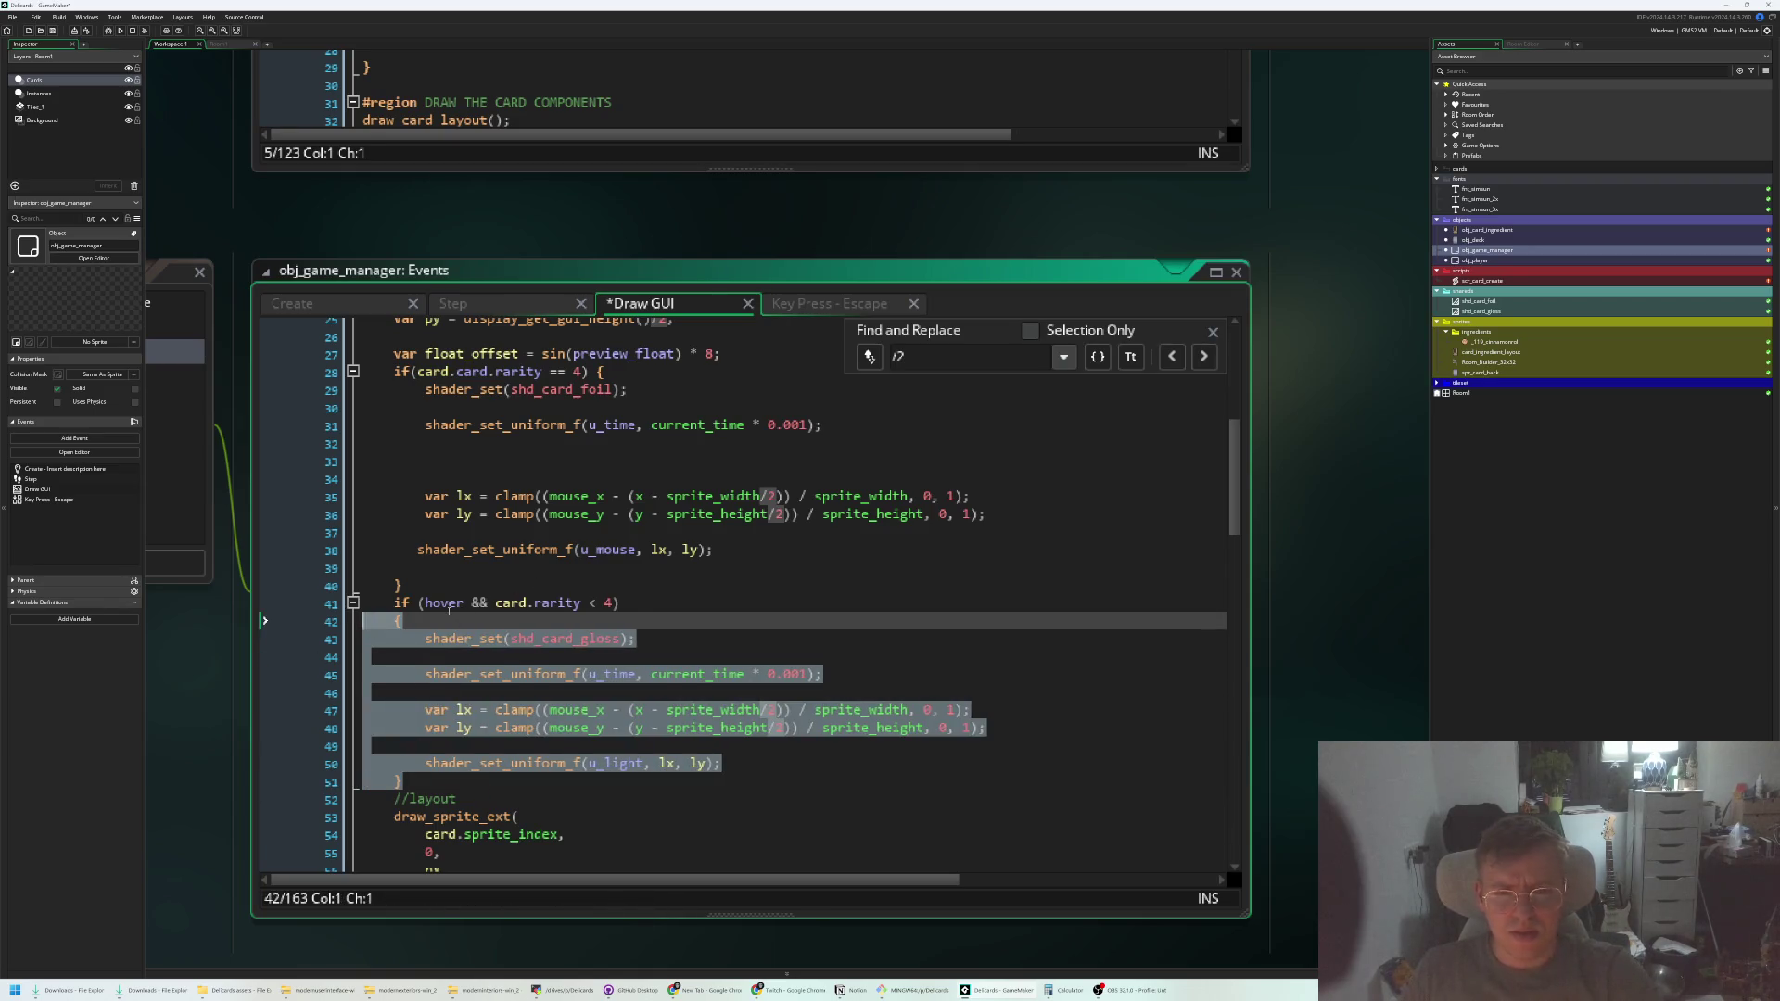
Remove 'hover &&' from the gloss condition, save the code, and run the game
double_click(447, 604)
key("Delete")
key("Delete")
key("Delete")
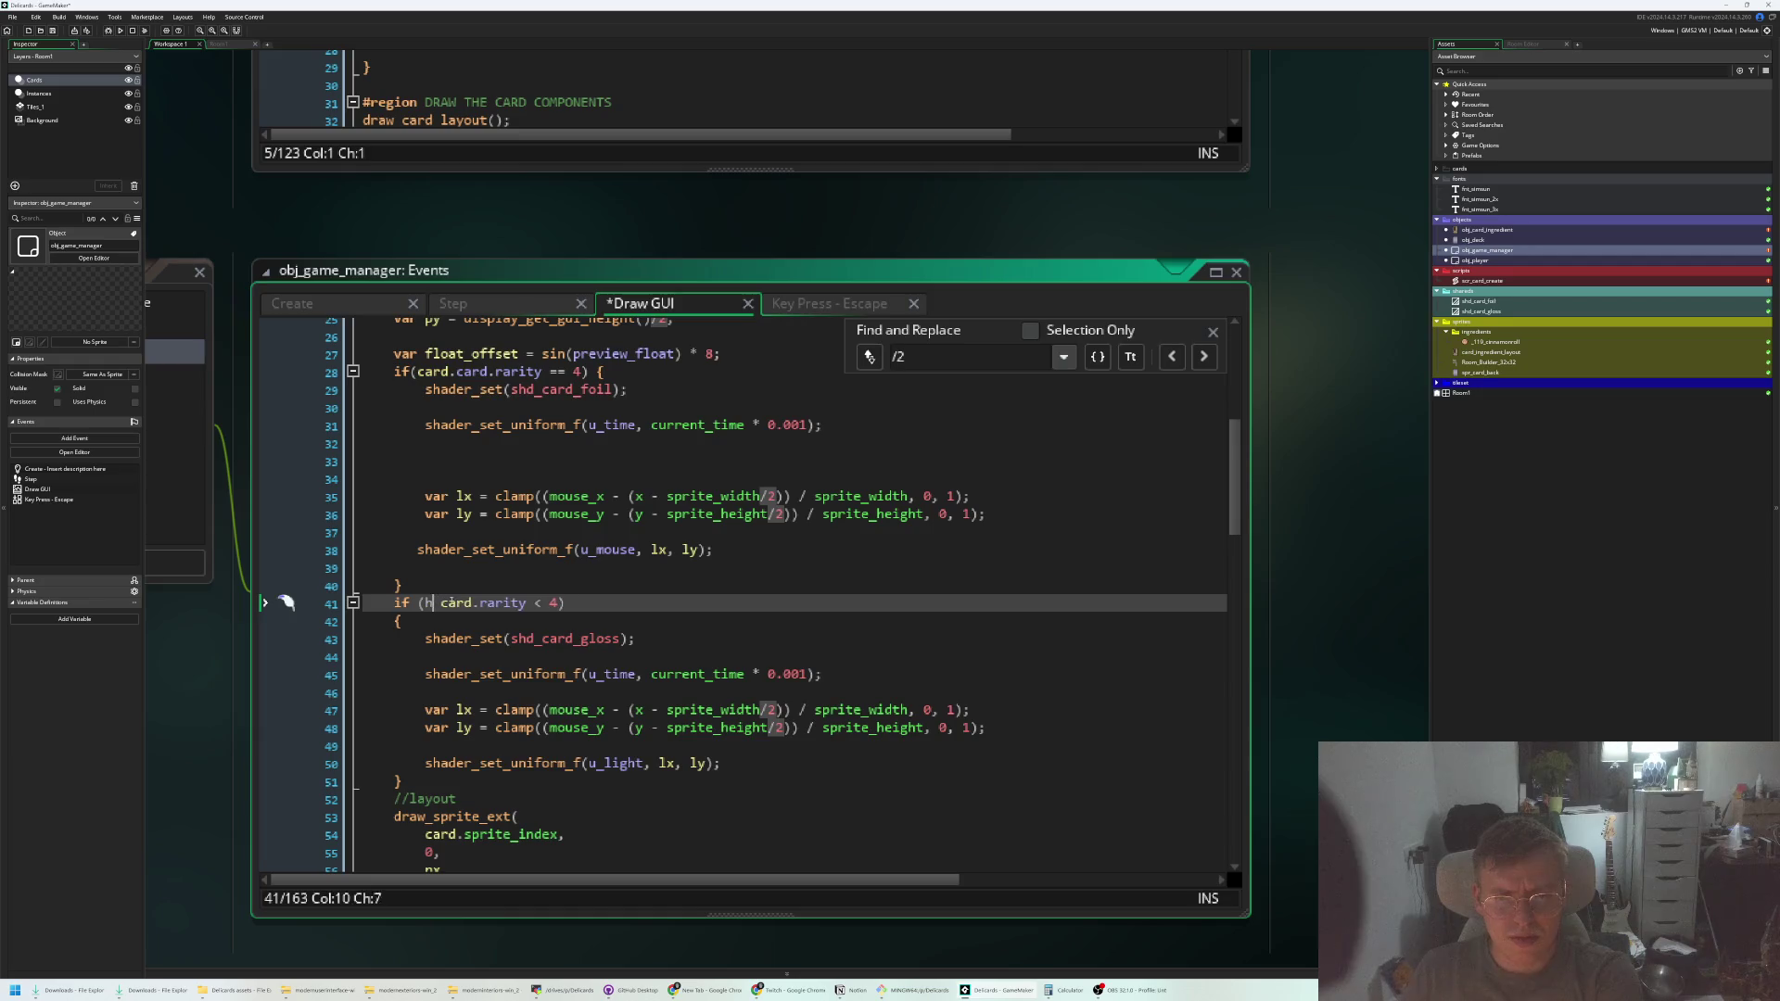
left_click(480, 551)
left_click(433, 603)
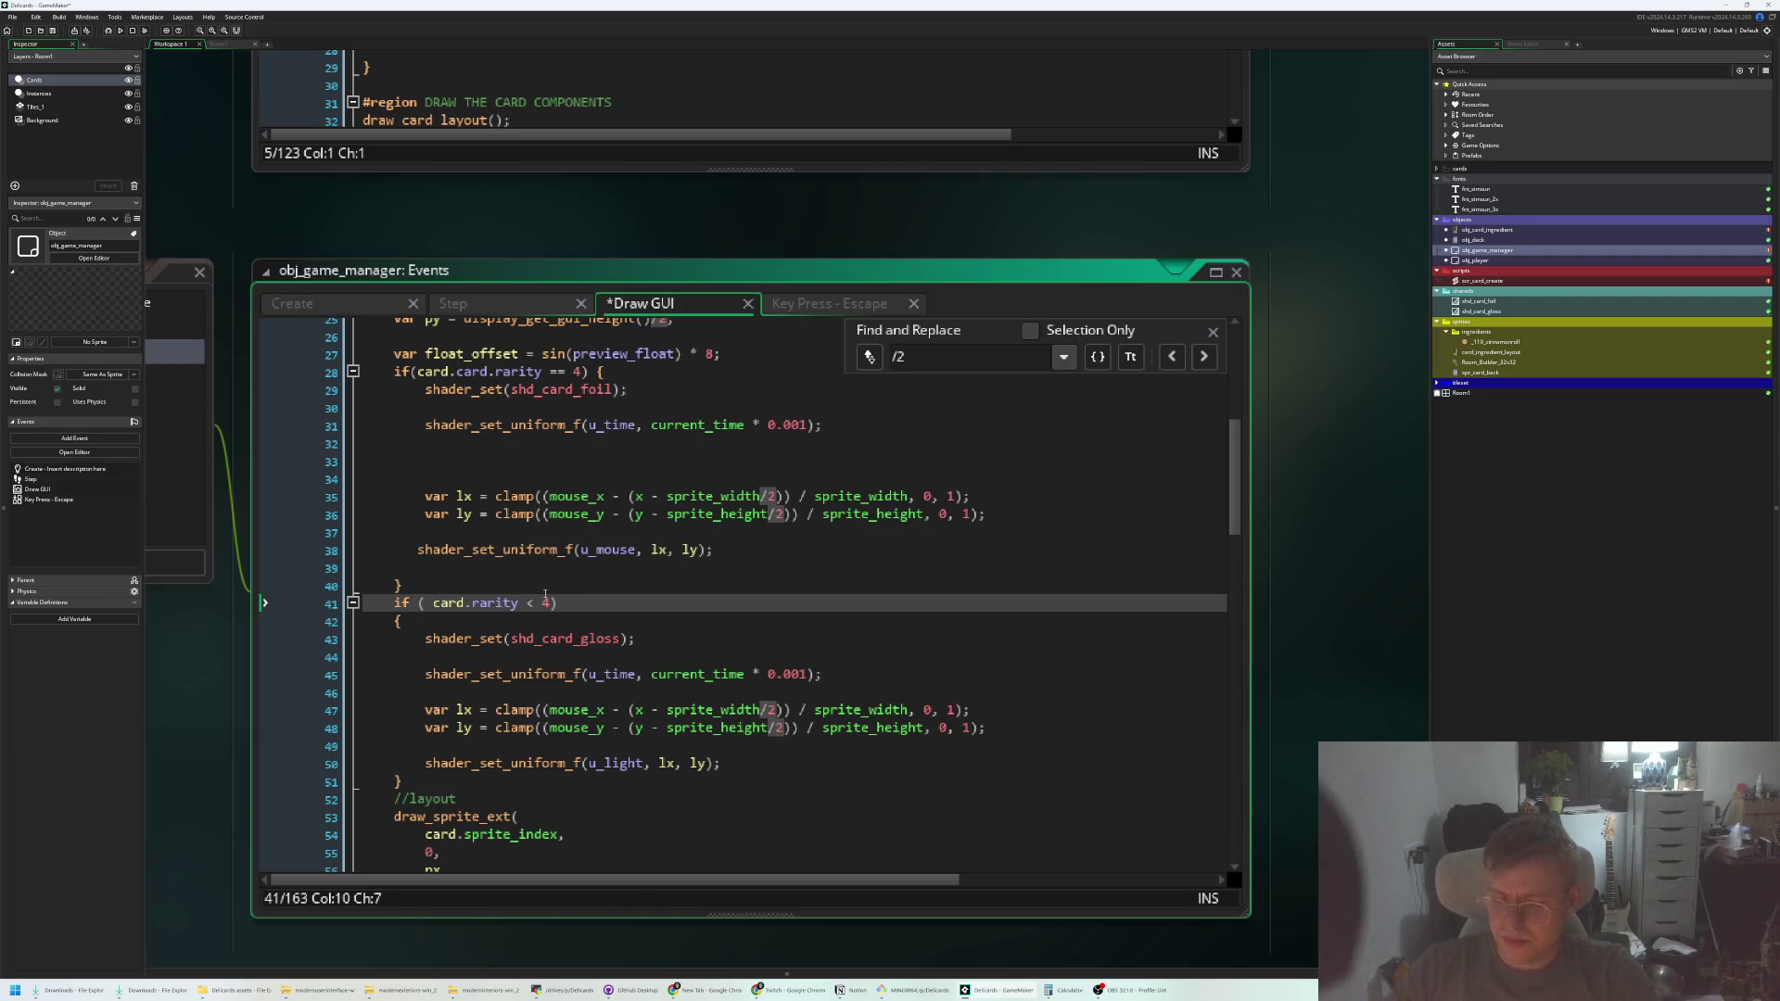
key("BackSpace")
key("ctrl+s")
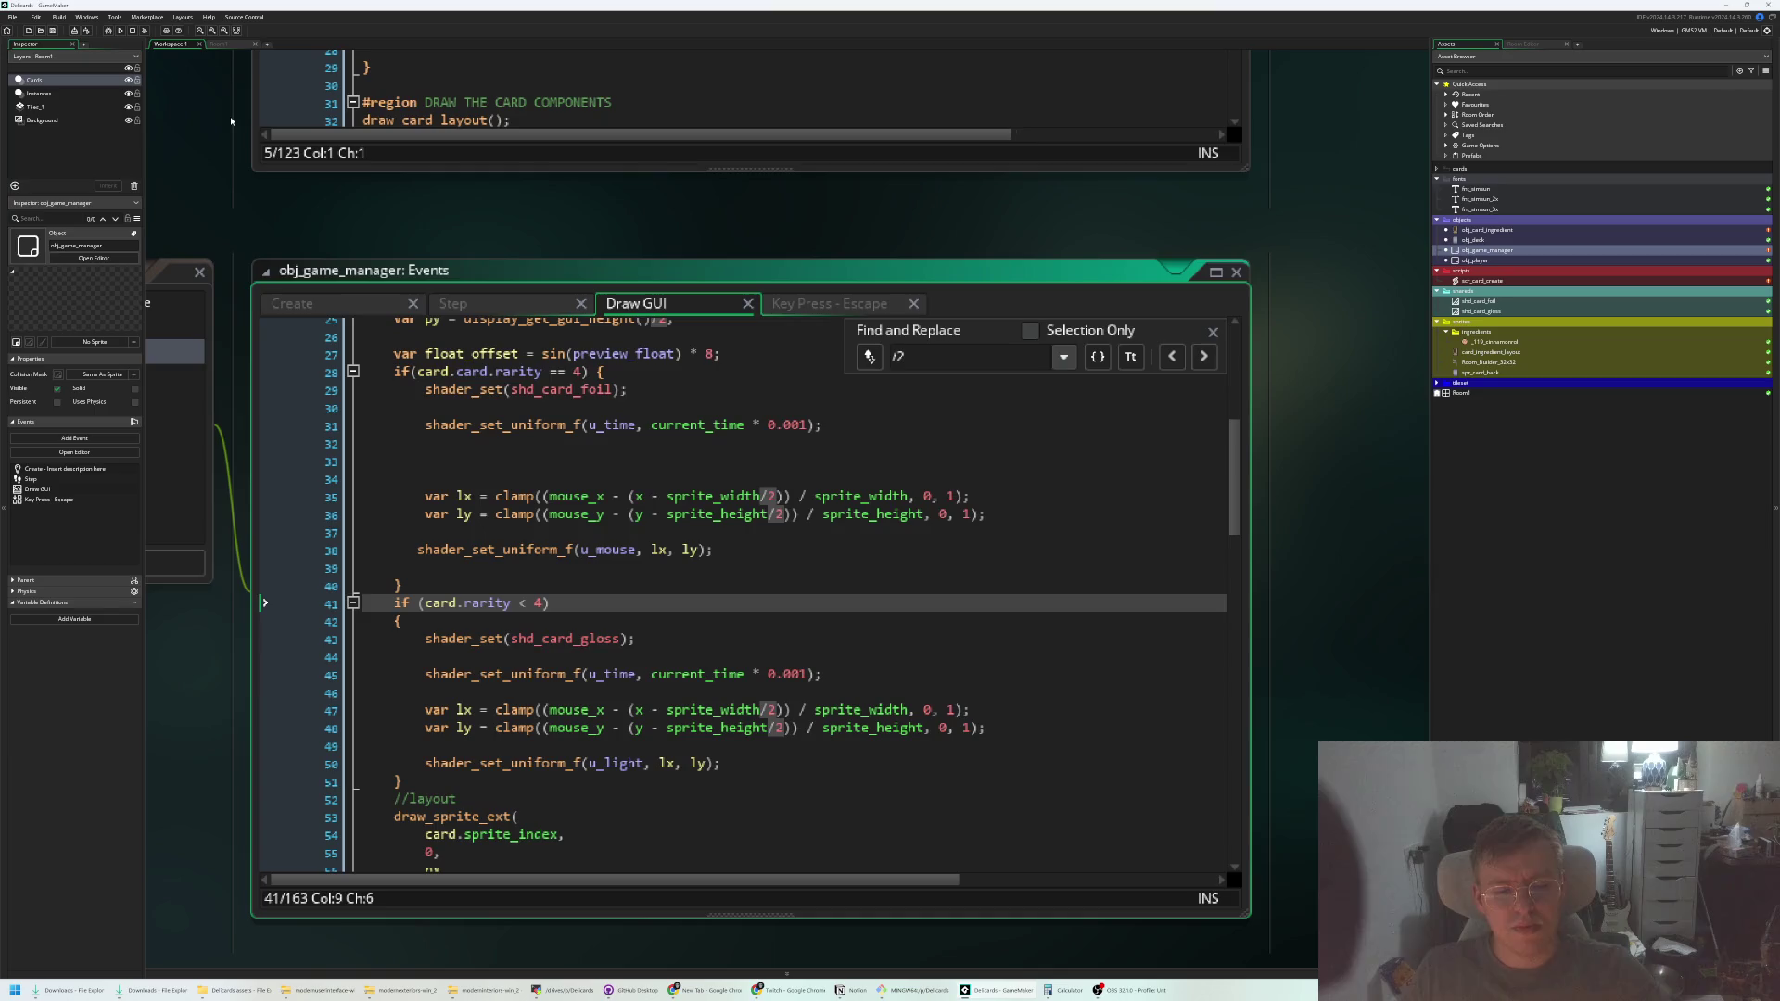
left_click(119, 30)
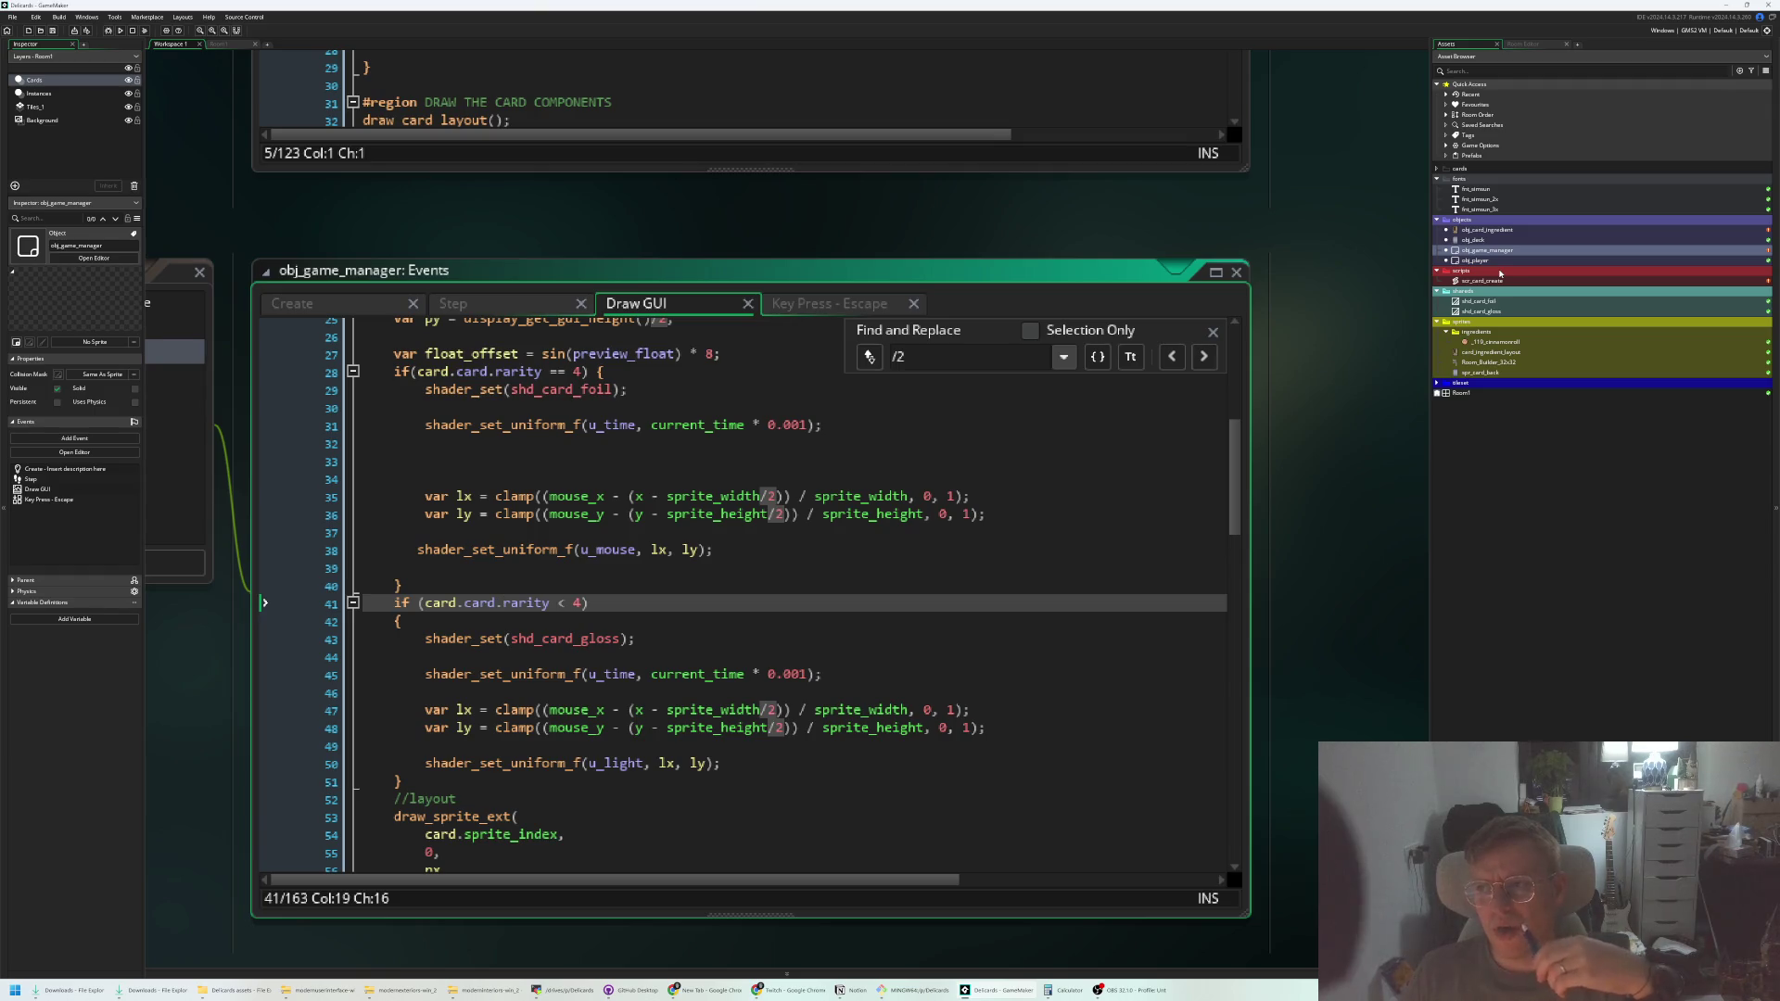
In scr_card_create, start a new global.card_cinnamon_roll_normal assignment below the cinnamon roll card
double_click(1502, 280)
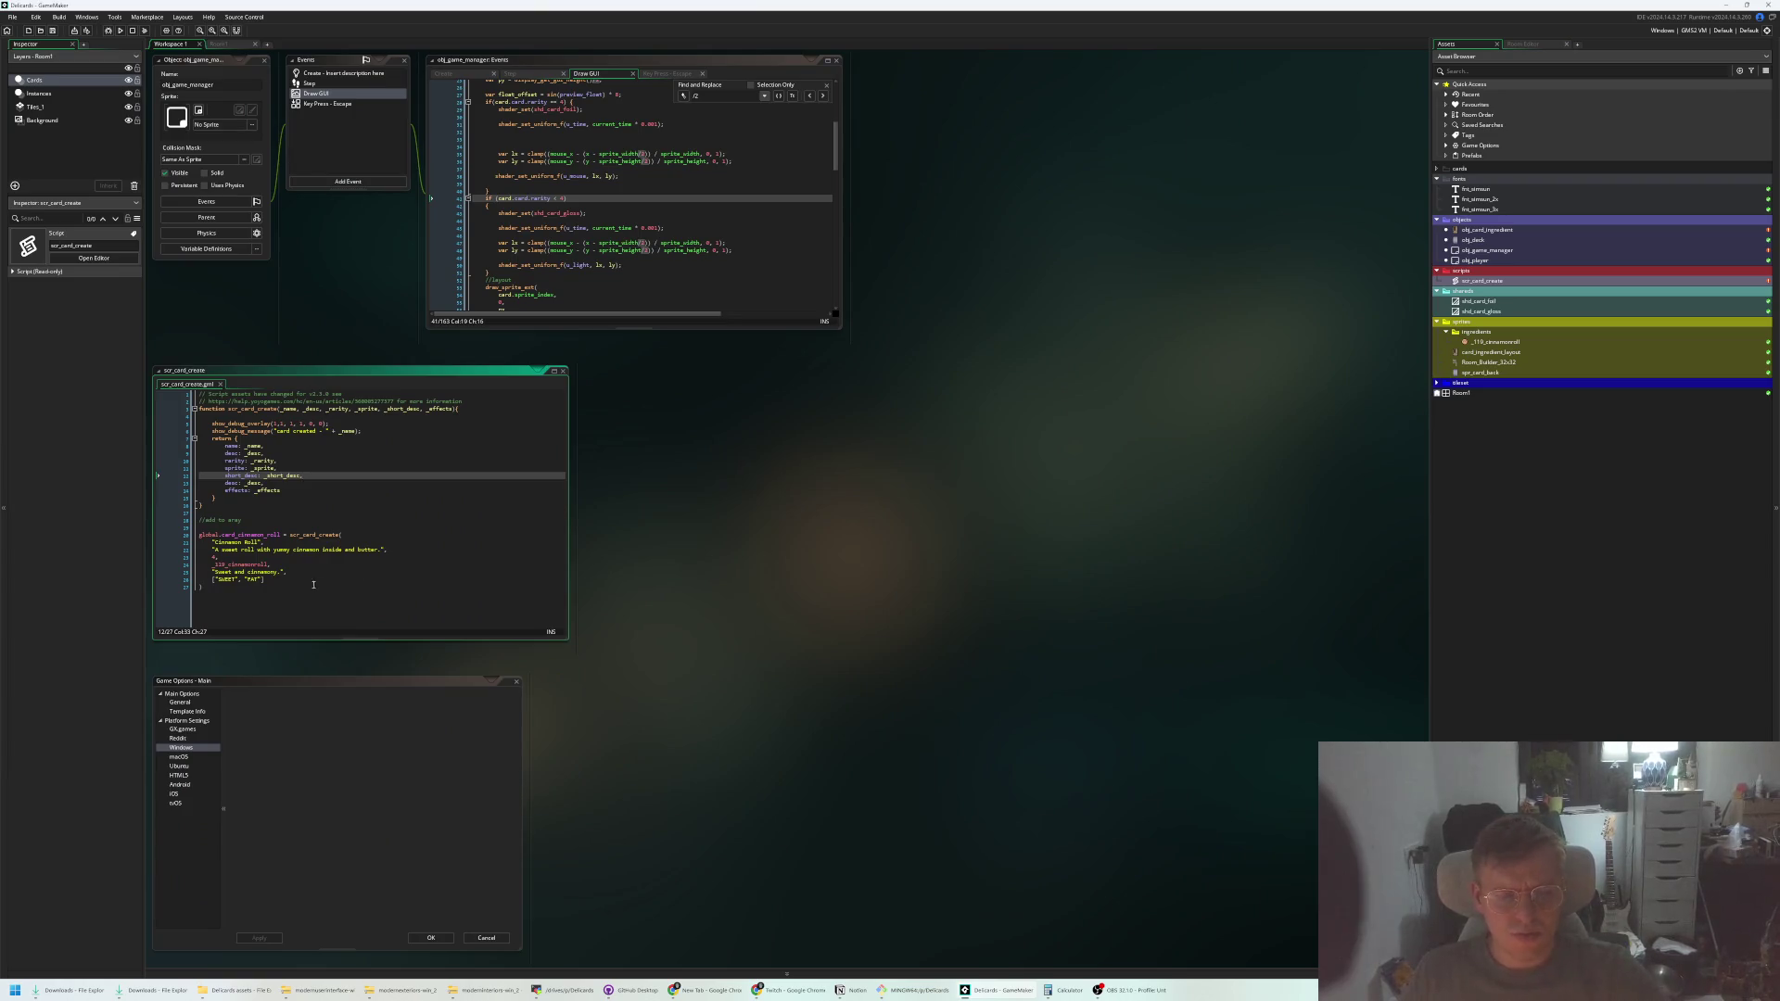
left_click(350, 593)
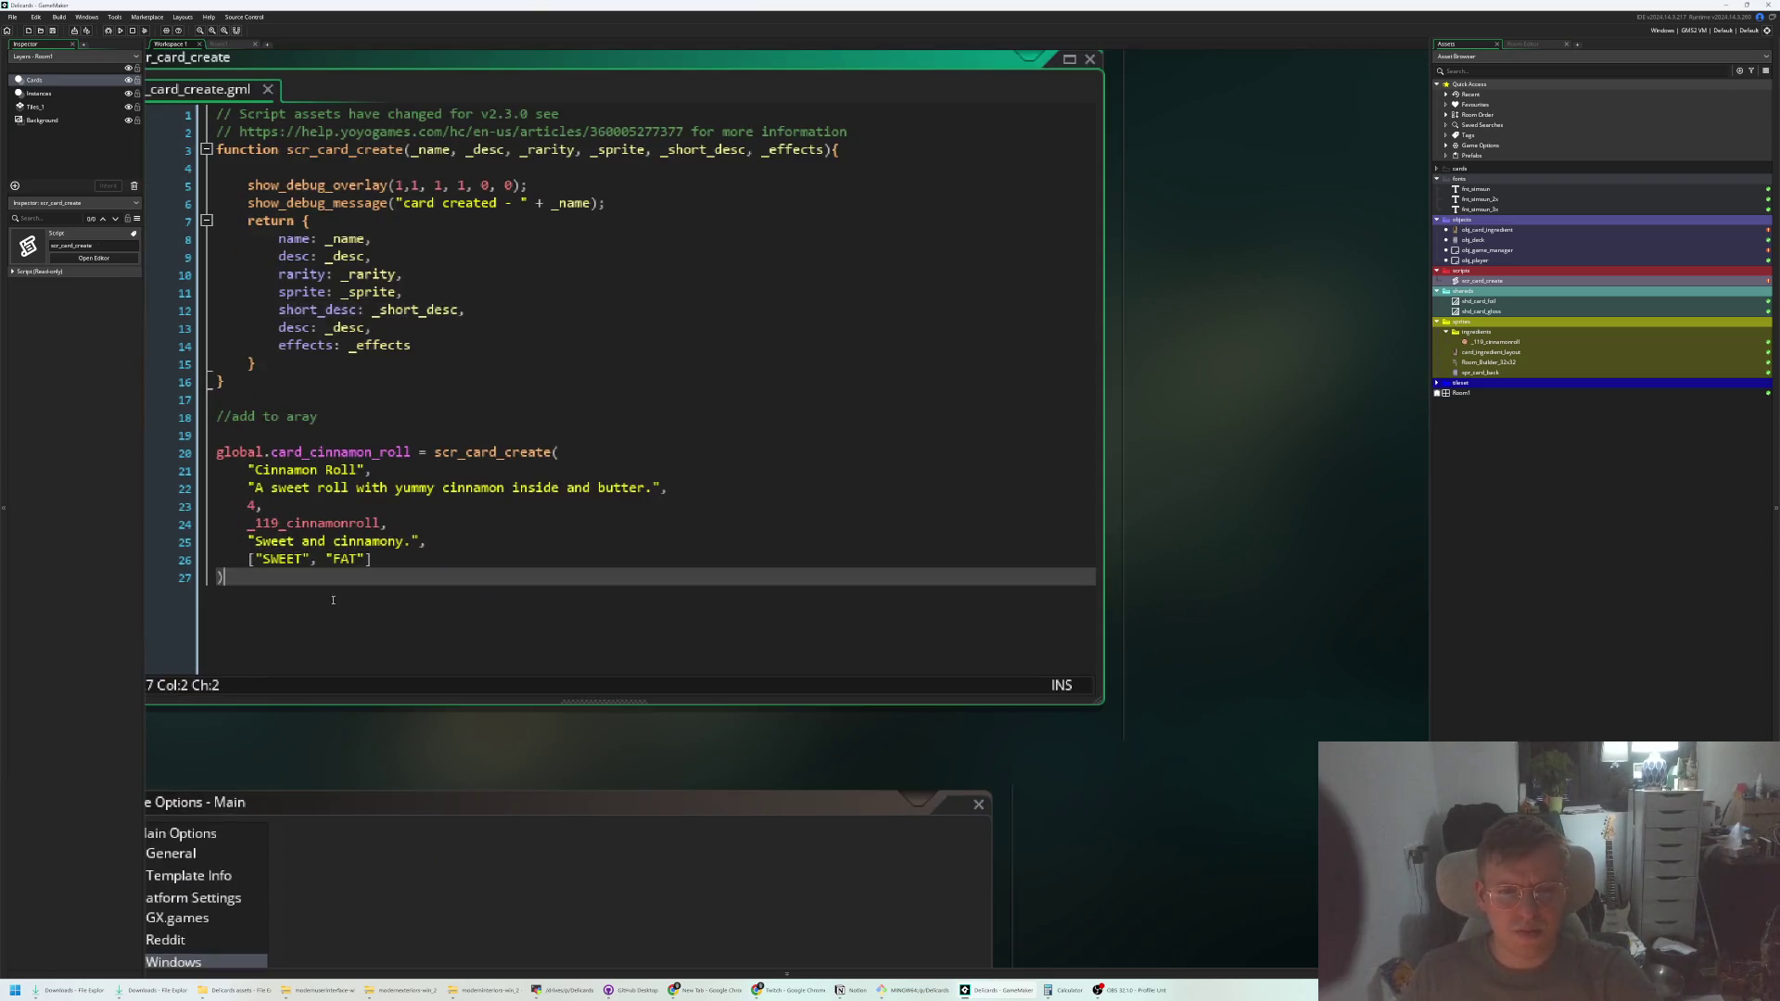
key("Return")
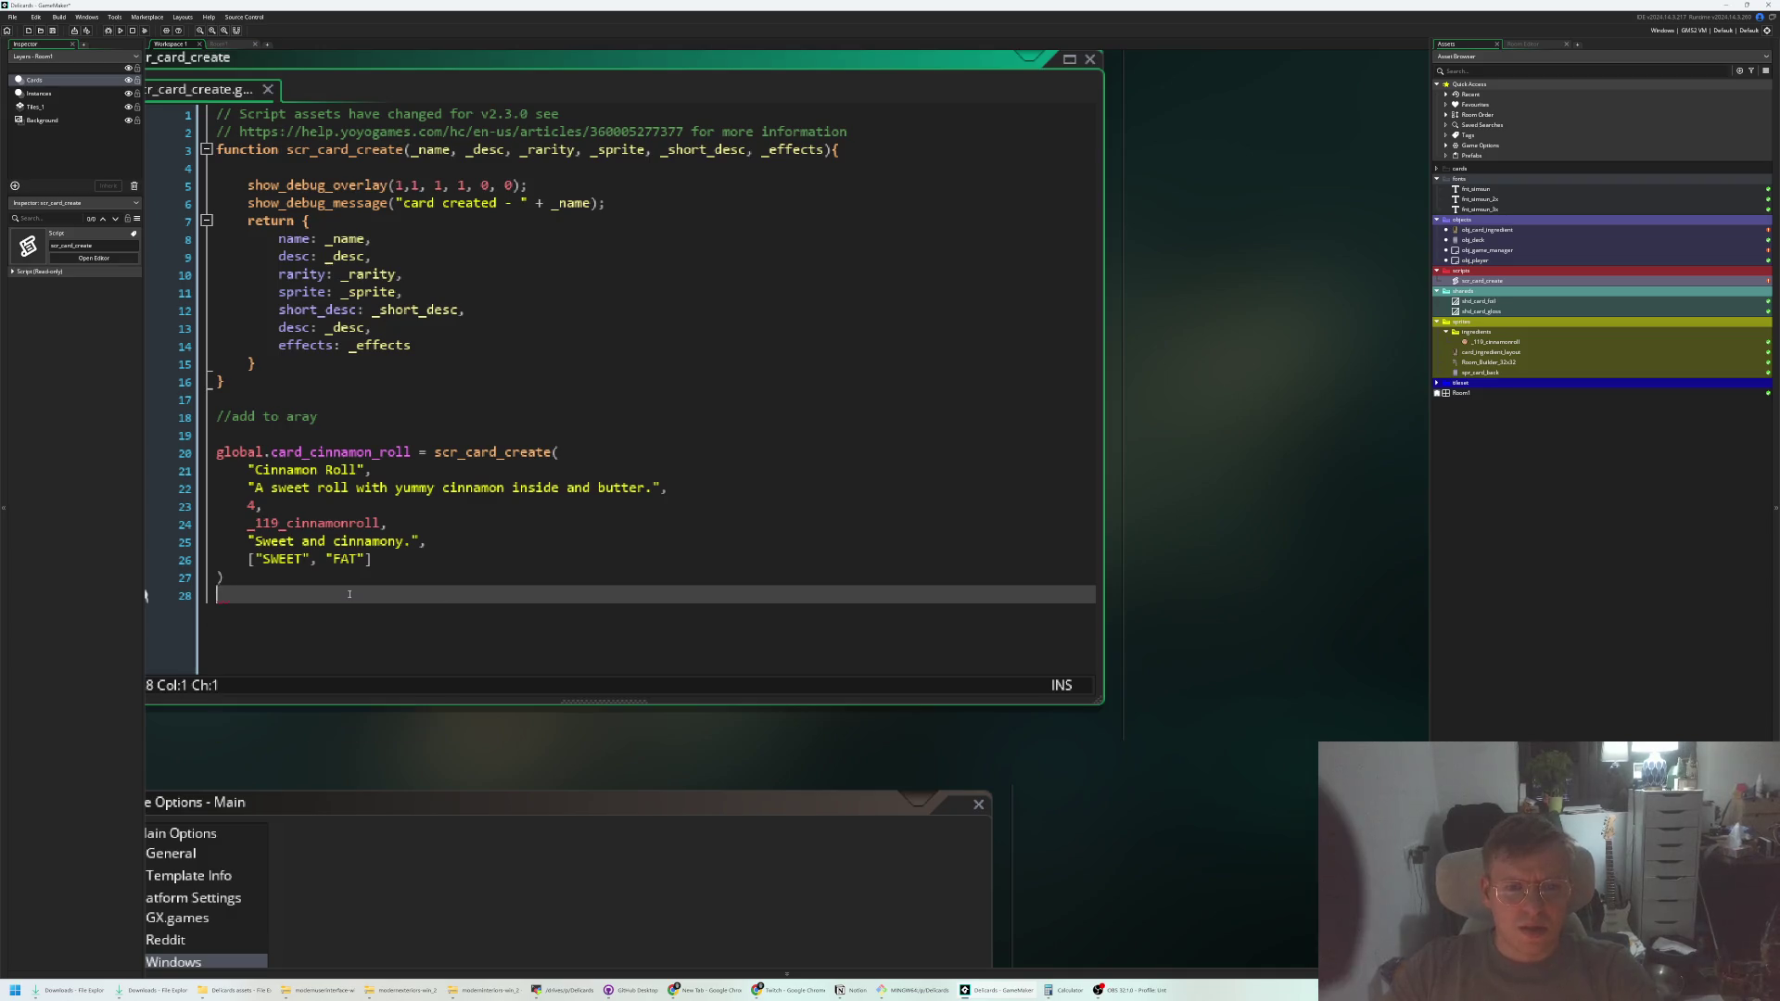
key("Return")
type("global.card_c")
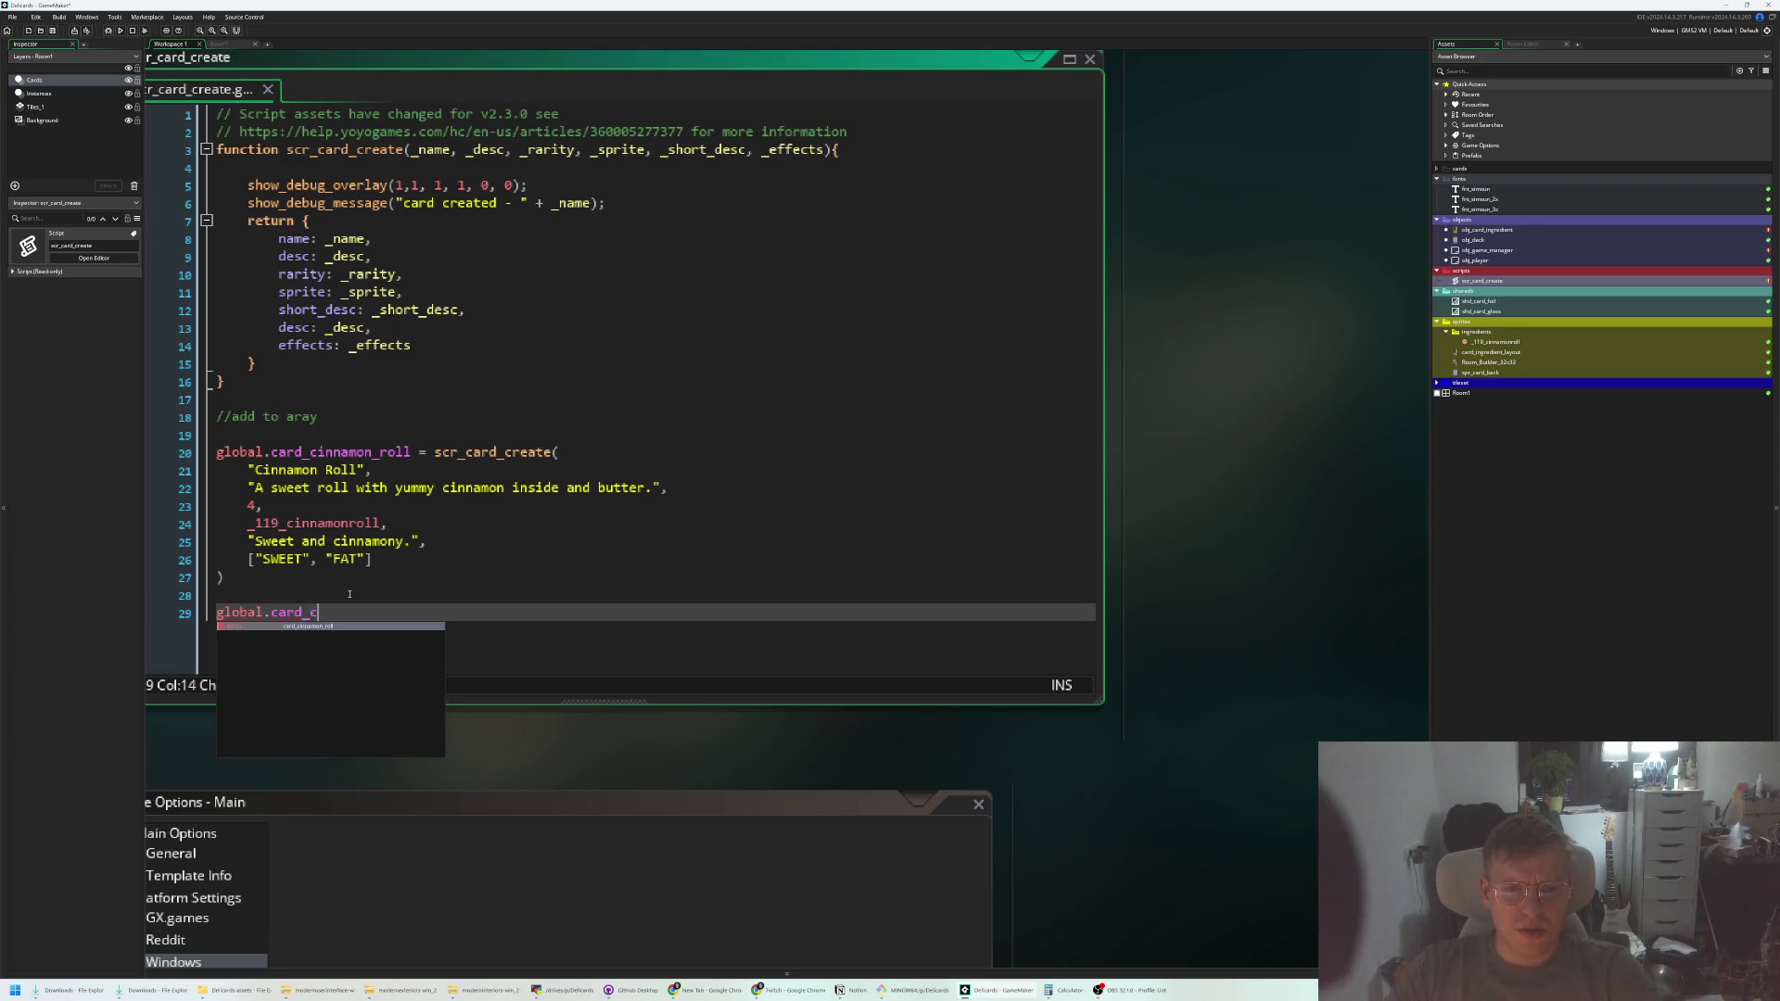
type("innamon_roll_normal")
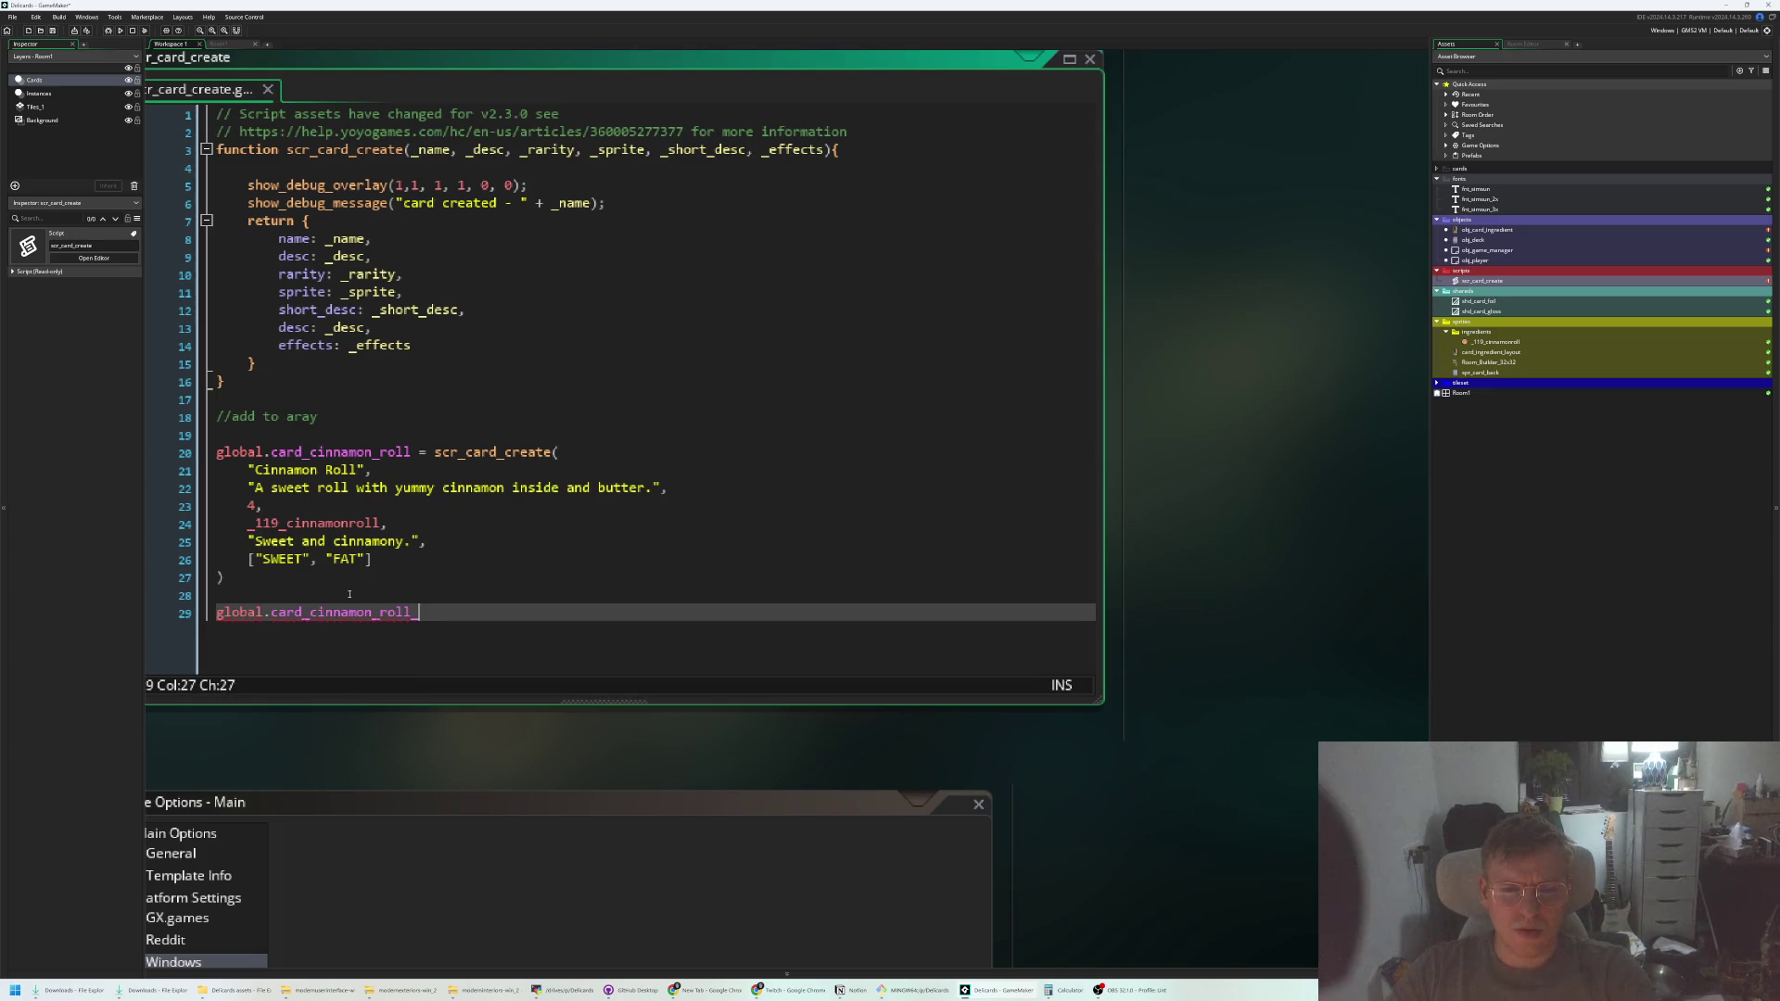
type(" =")
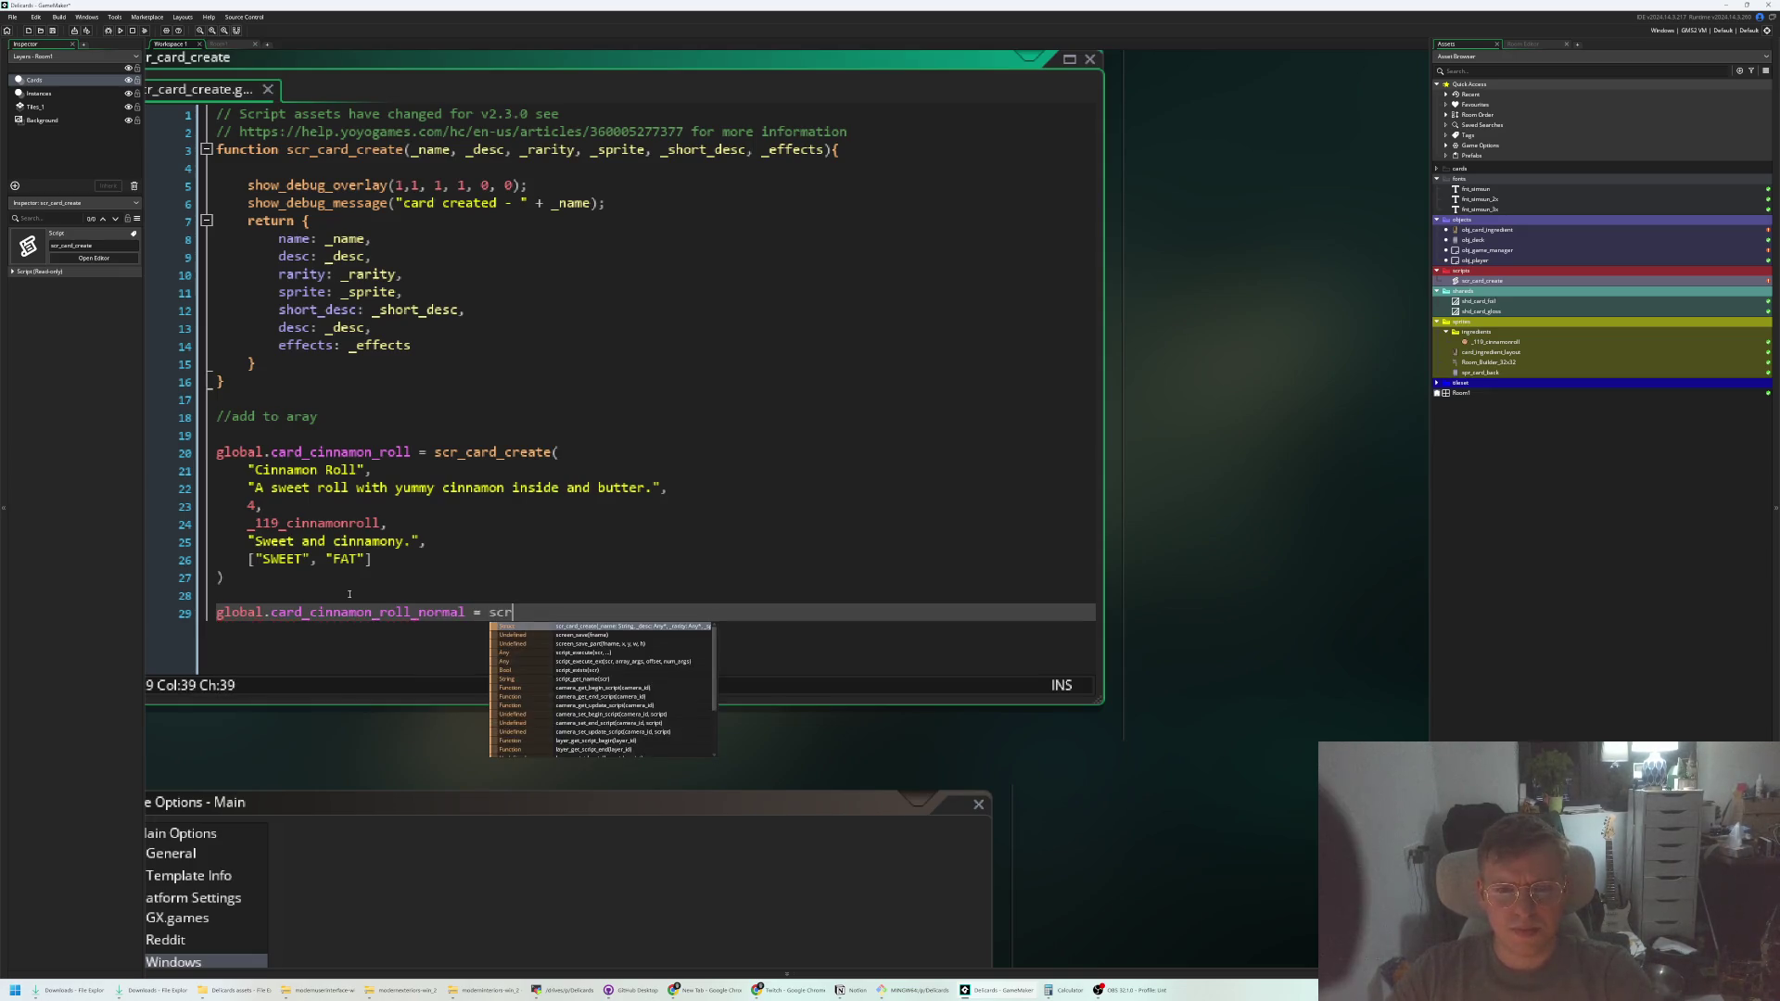
Copy the cinnamon roll's scr_card_create call into it as 'Normal Roll' with rarity 2, then open obj_deck
left_click_drag(279, 576, 434, 453)
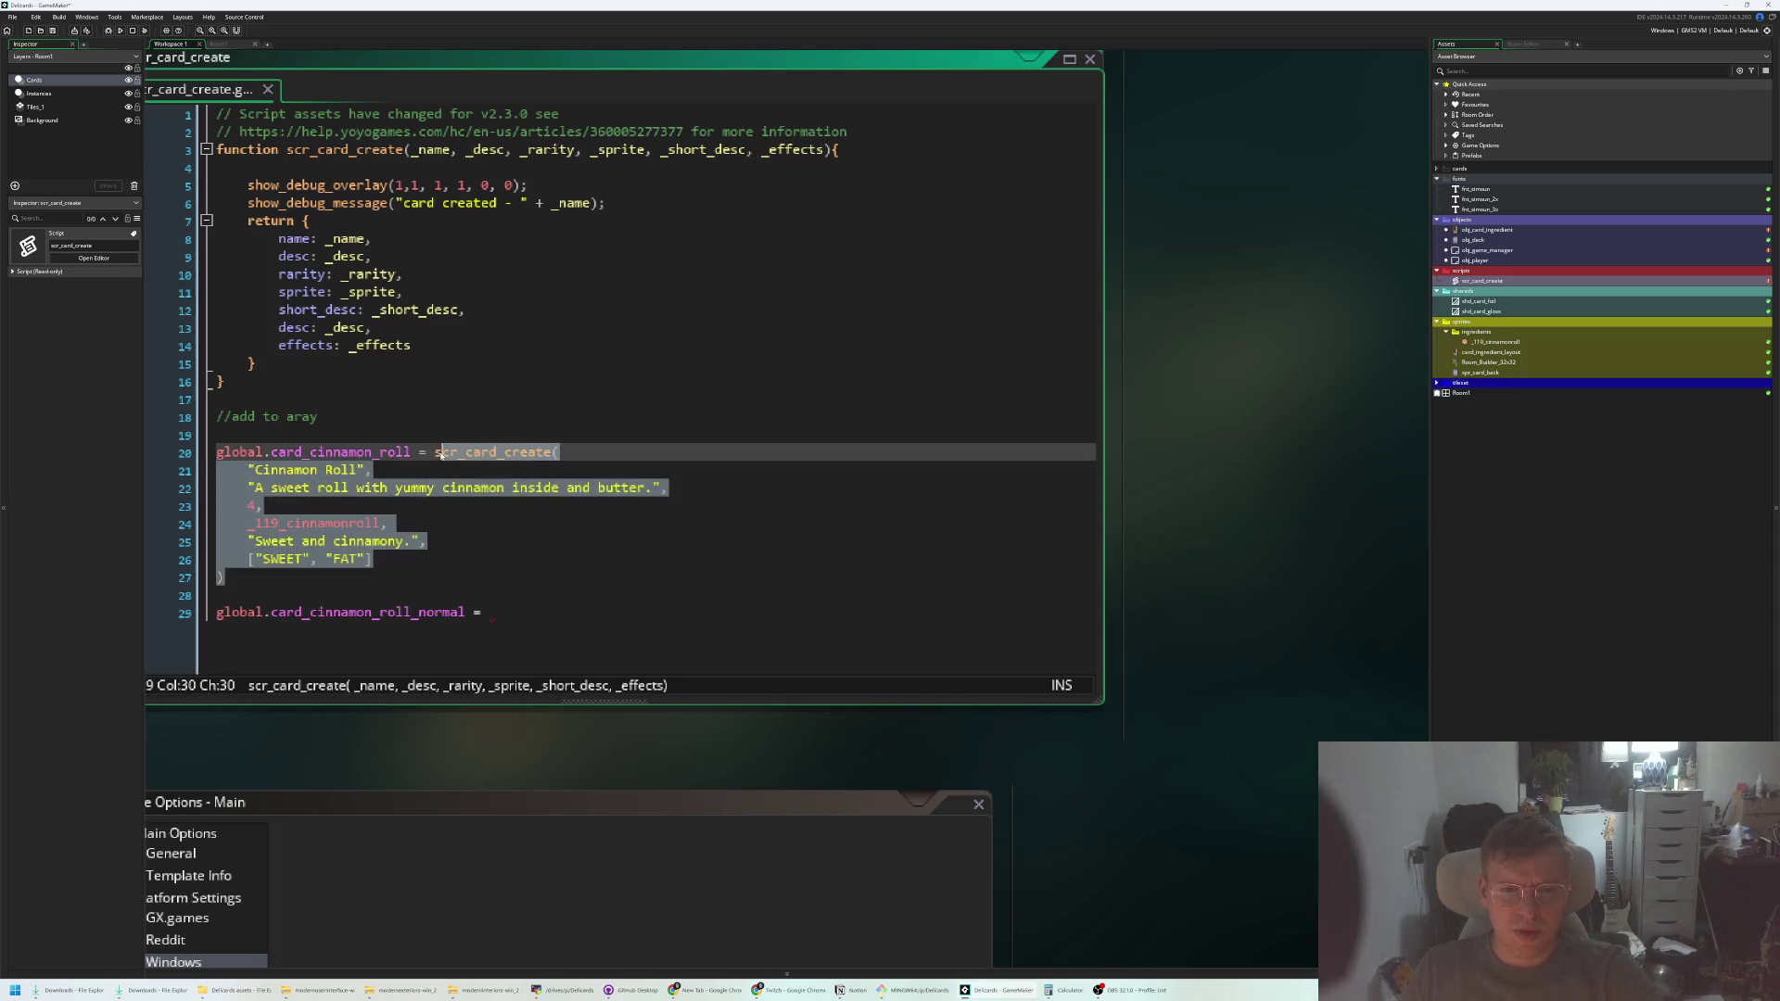
key("ctrl+c")
left_click(496, 612)
key("ctrl+v")
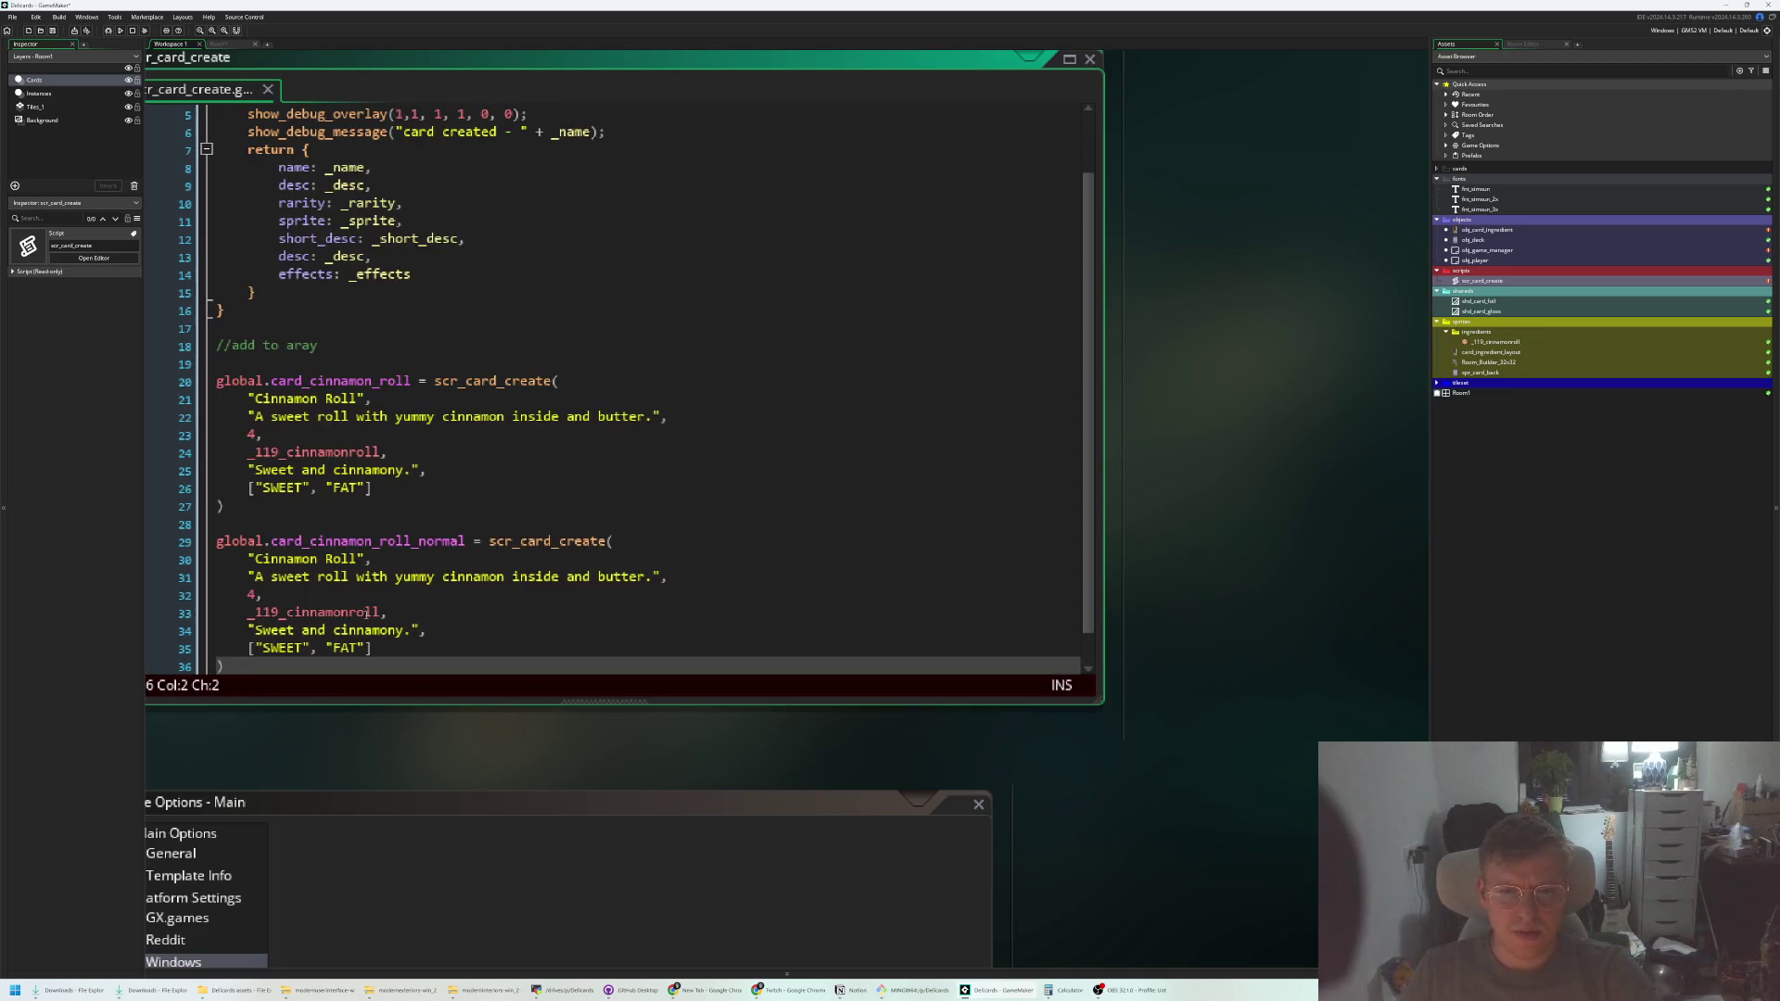
left_click(256, 595)
type("2,")
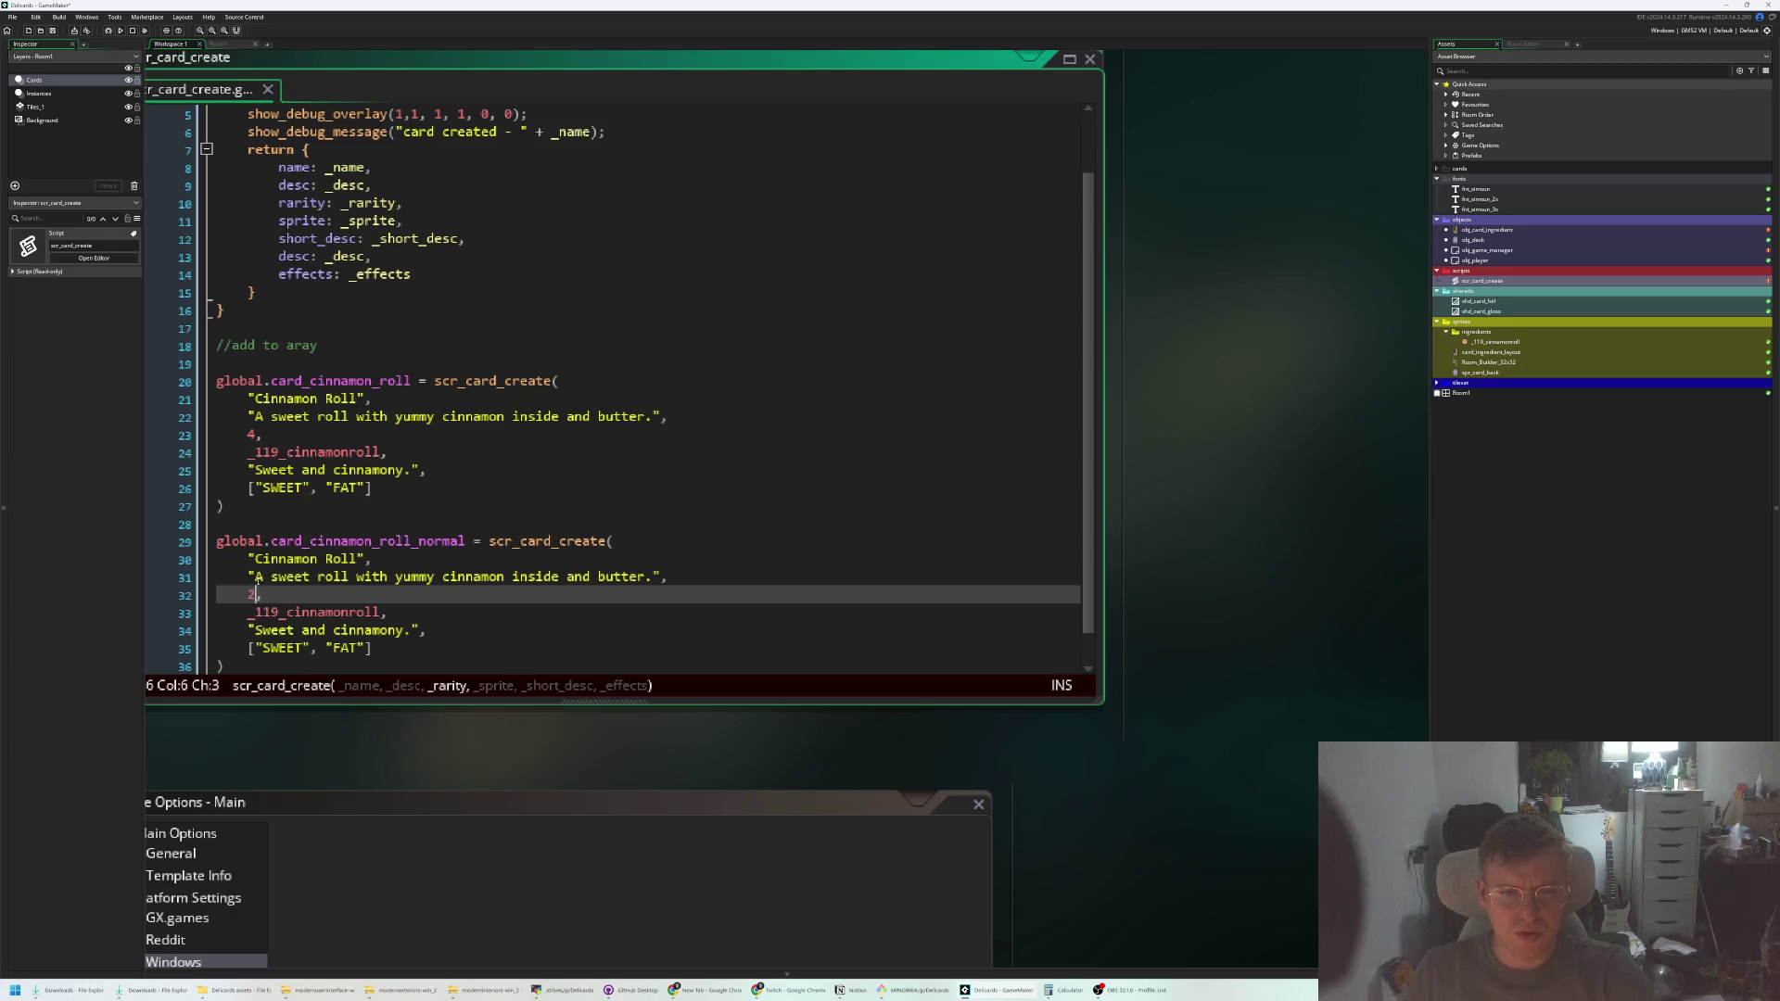
left_click_drag(249, 577, 645, 577)
left_click(358, 559)
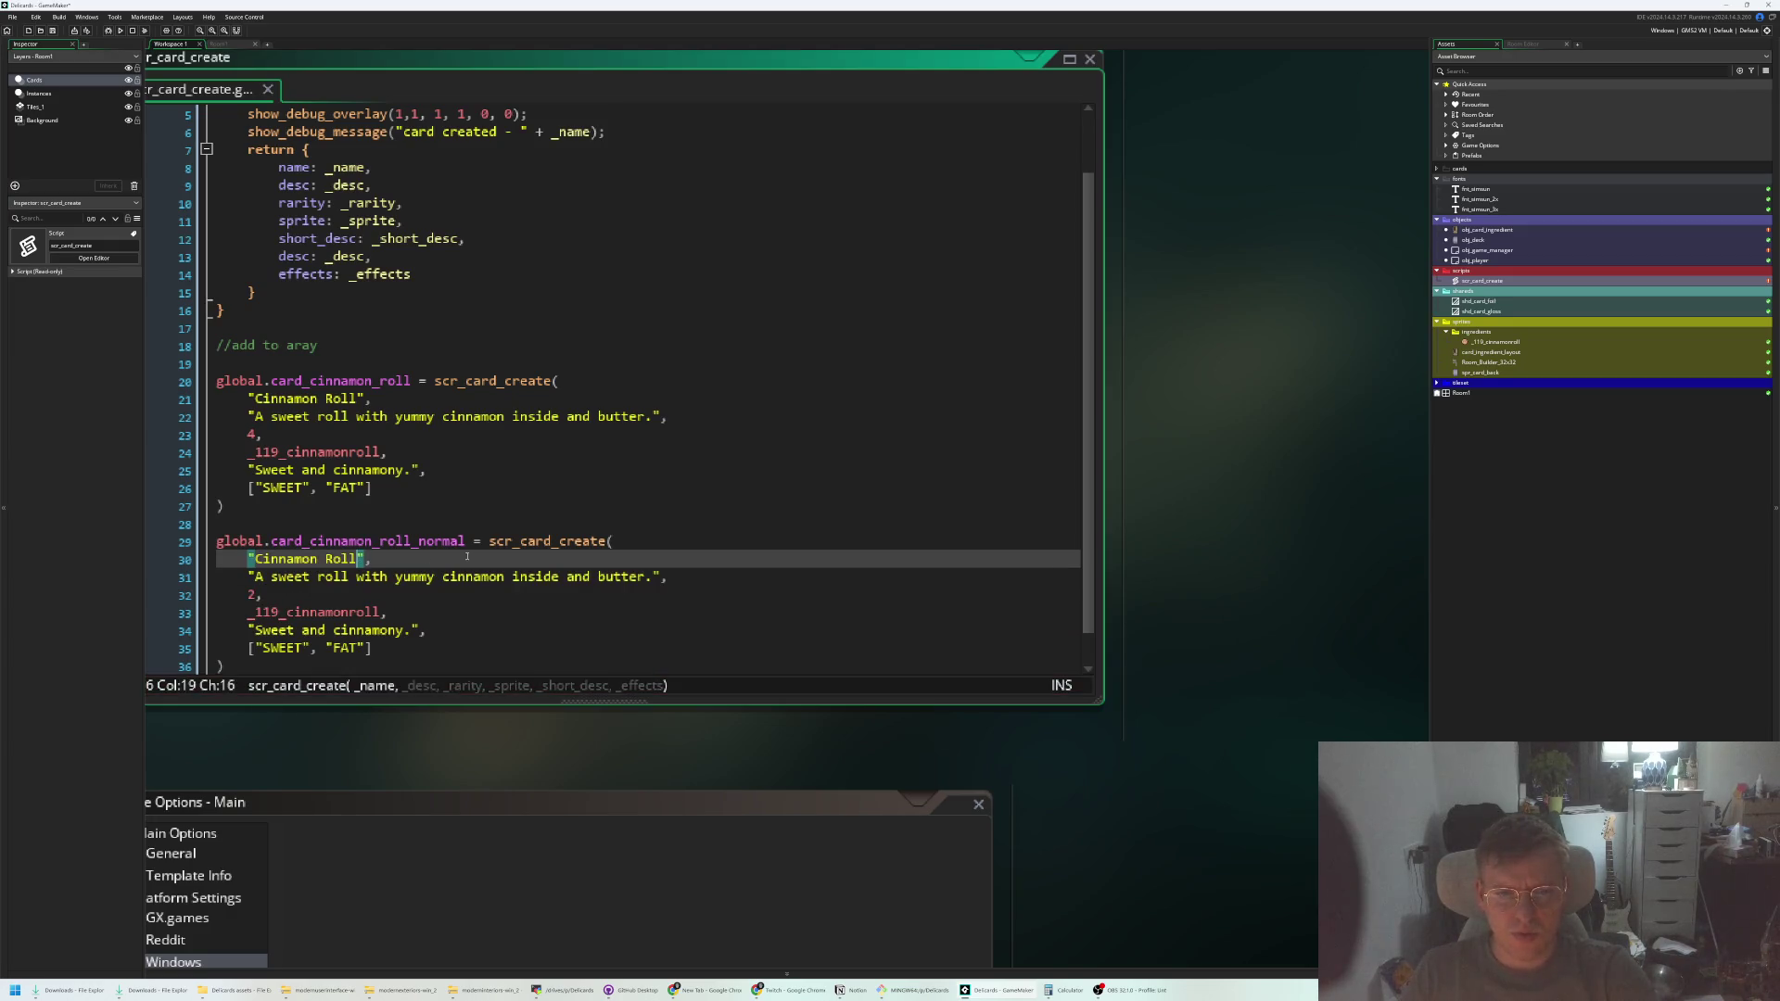
double_click(305, 559)
type("Normal")
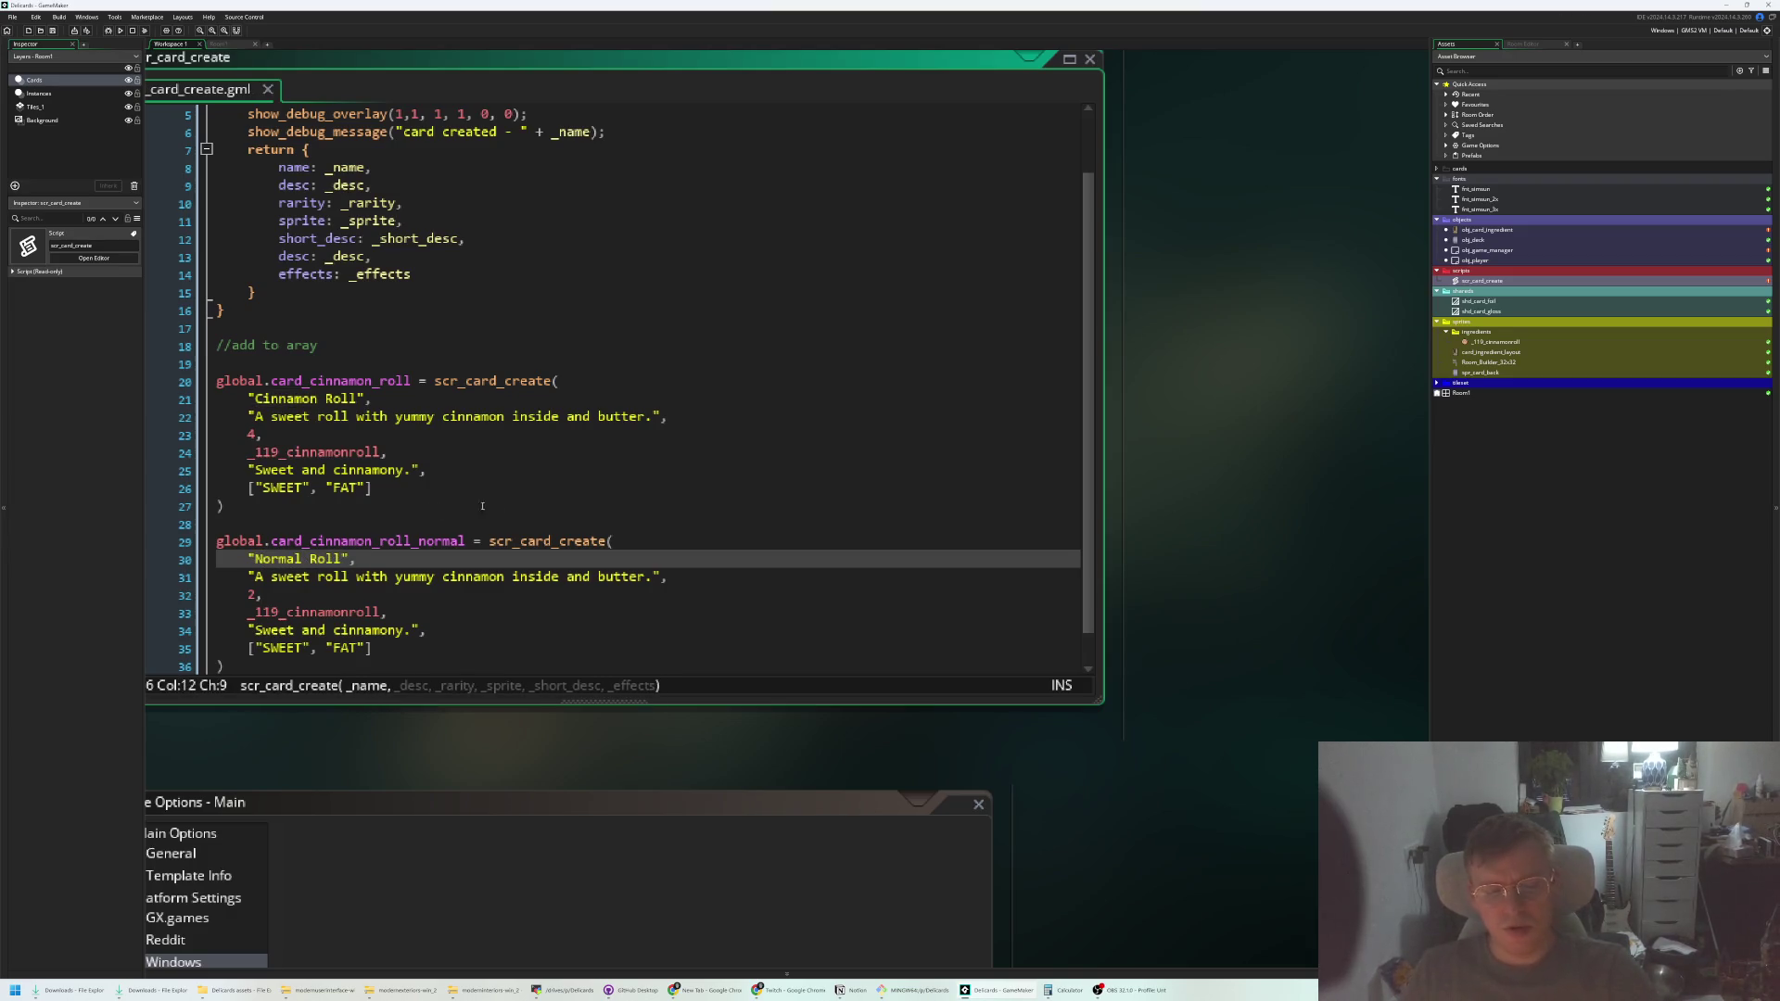
double_click(1495, 243)
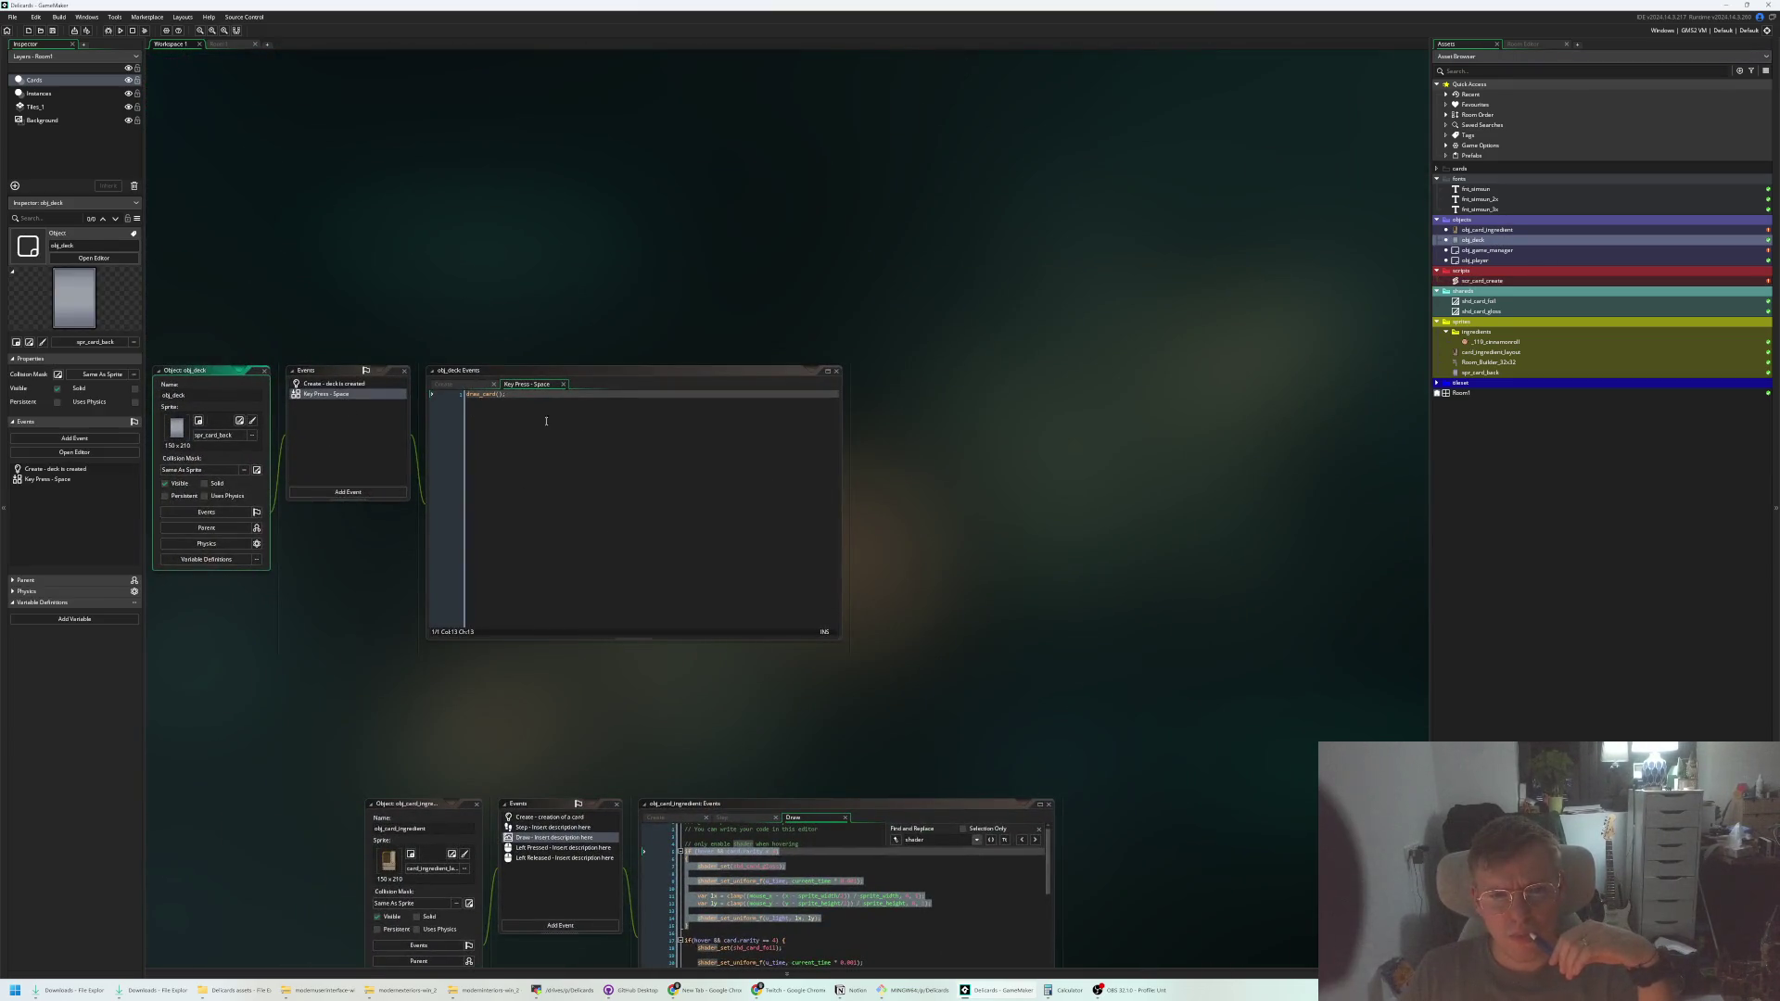
In obj_deck's Create event, add an empty draw_normal_card() function below draw_card
left_click(546, 421)
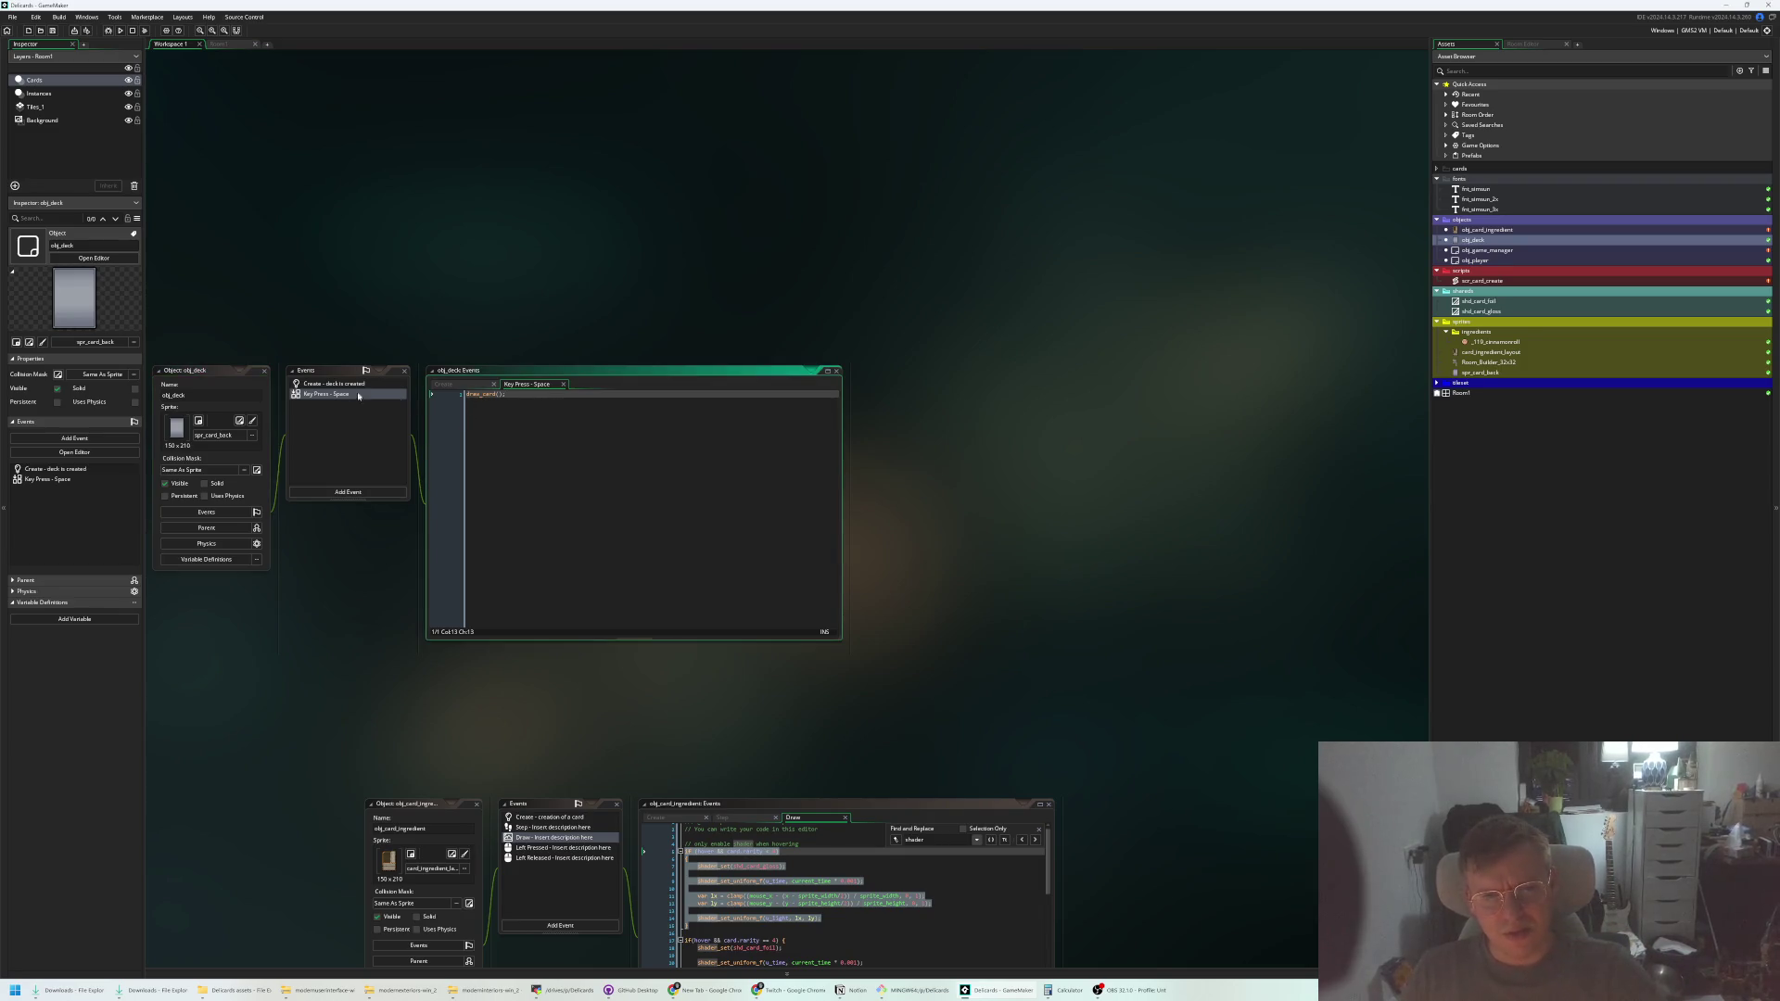
left_click(355, 383)
left_click(353, 384)
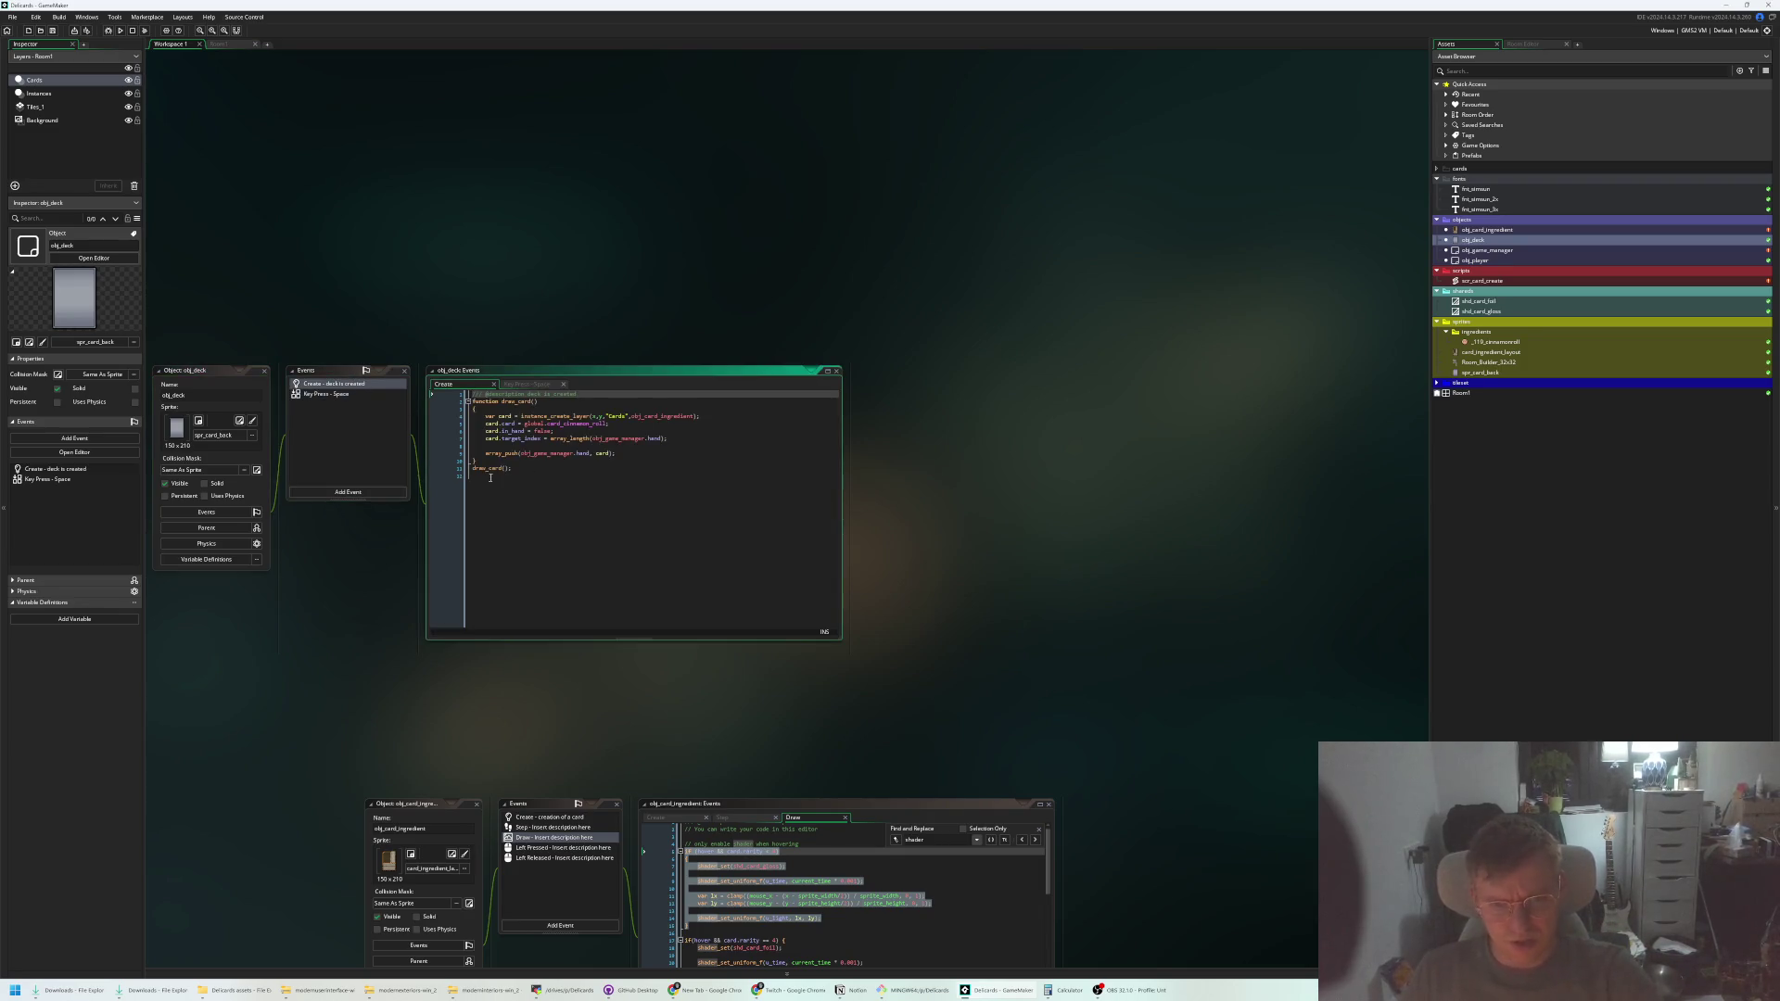
scroll(491, 478, "up", 5)
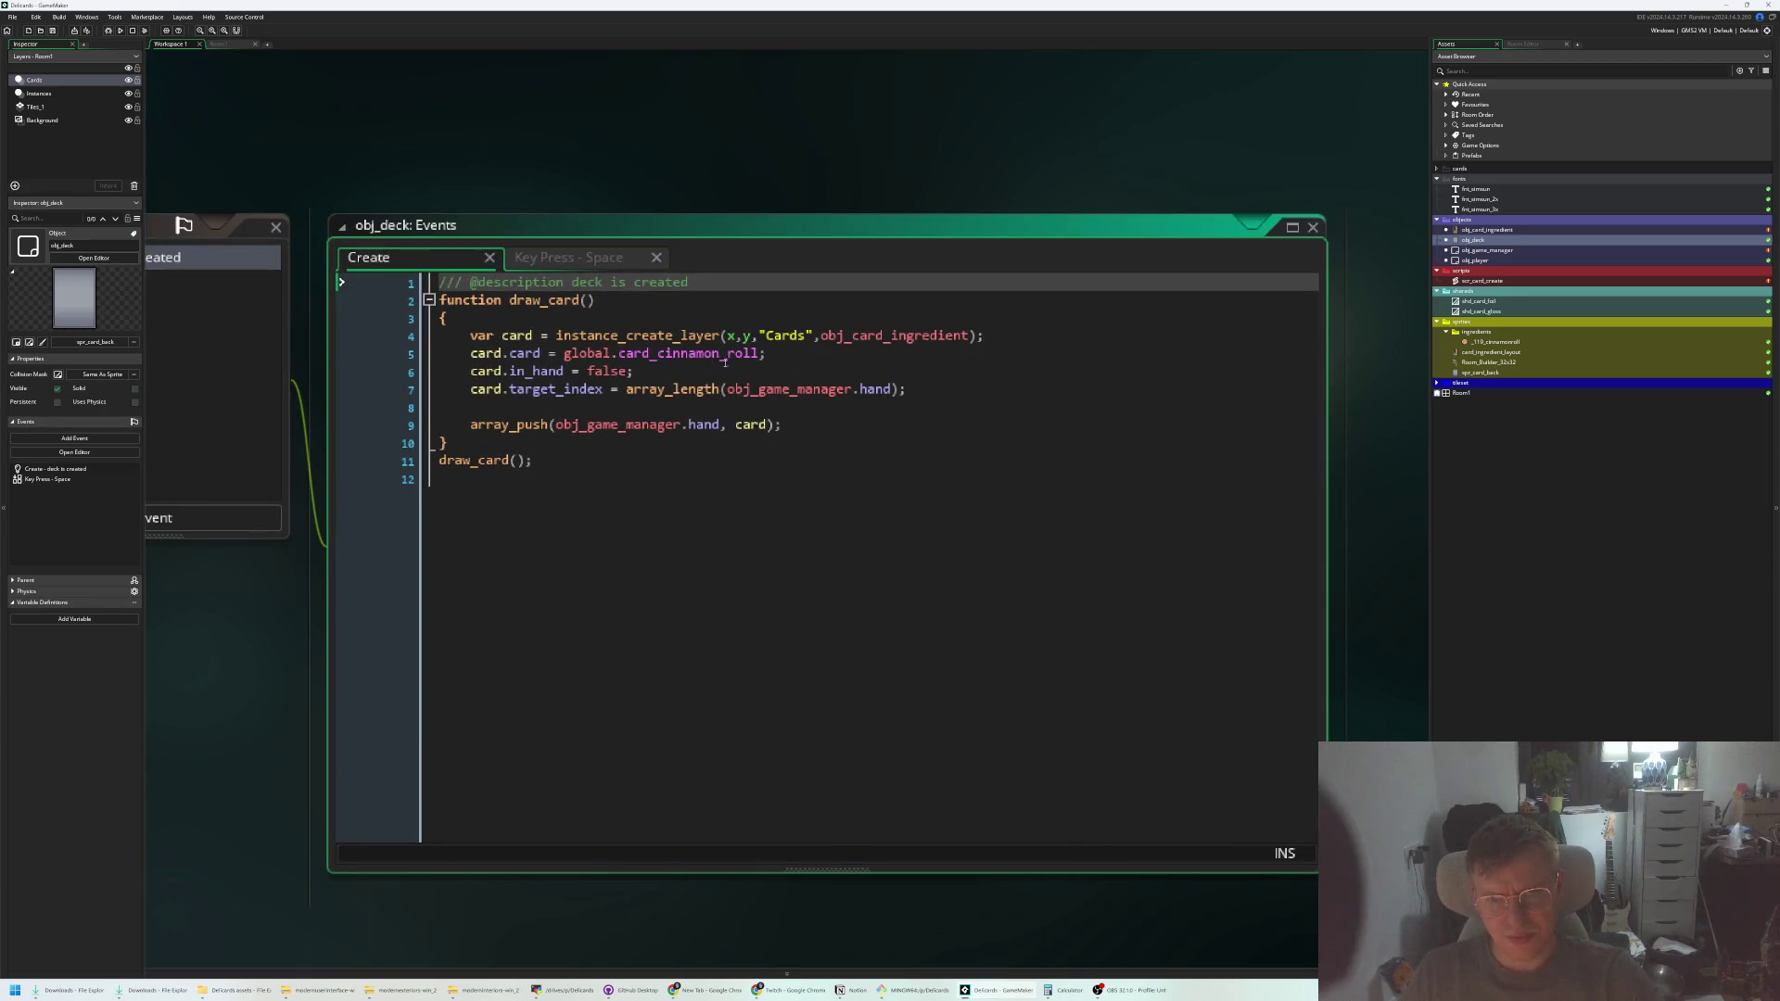
left_click(725, 362)
left_click(528, 445)
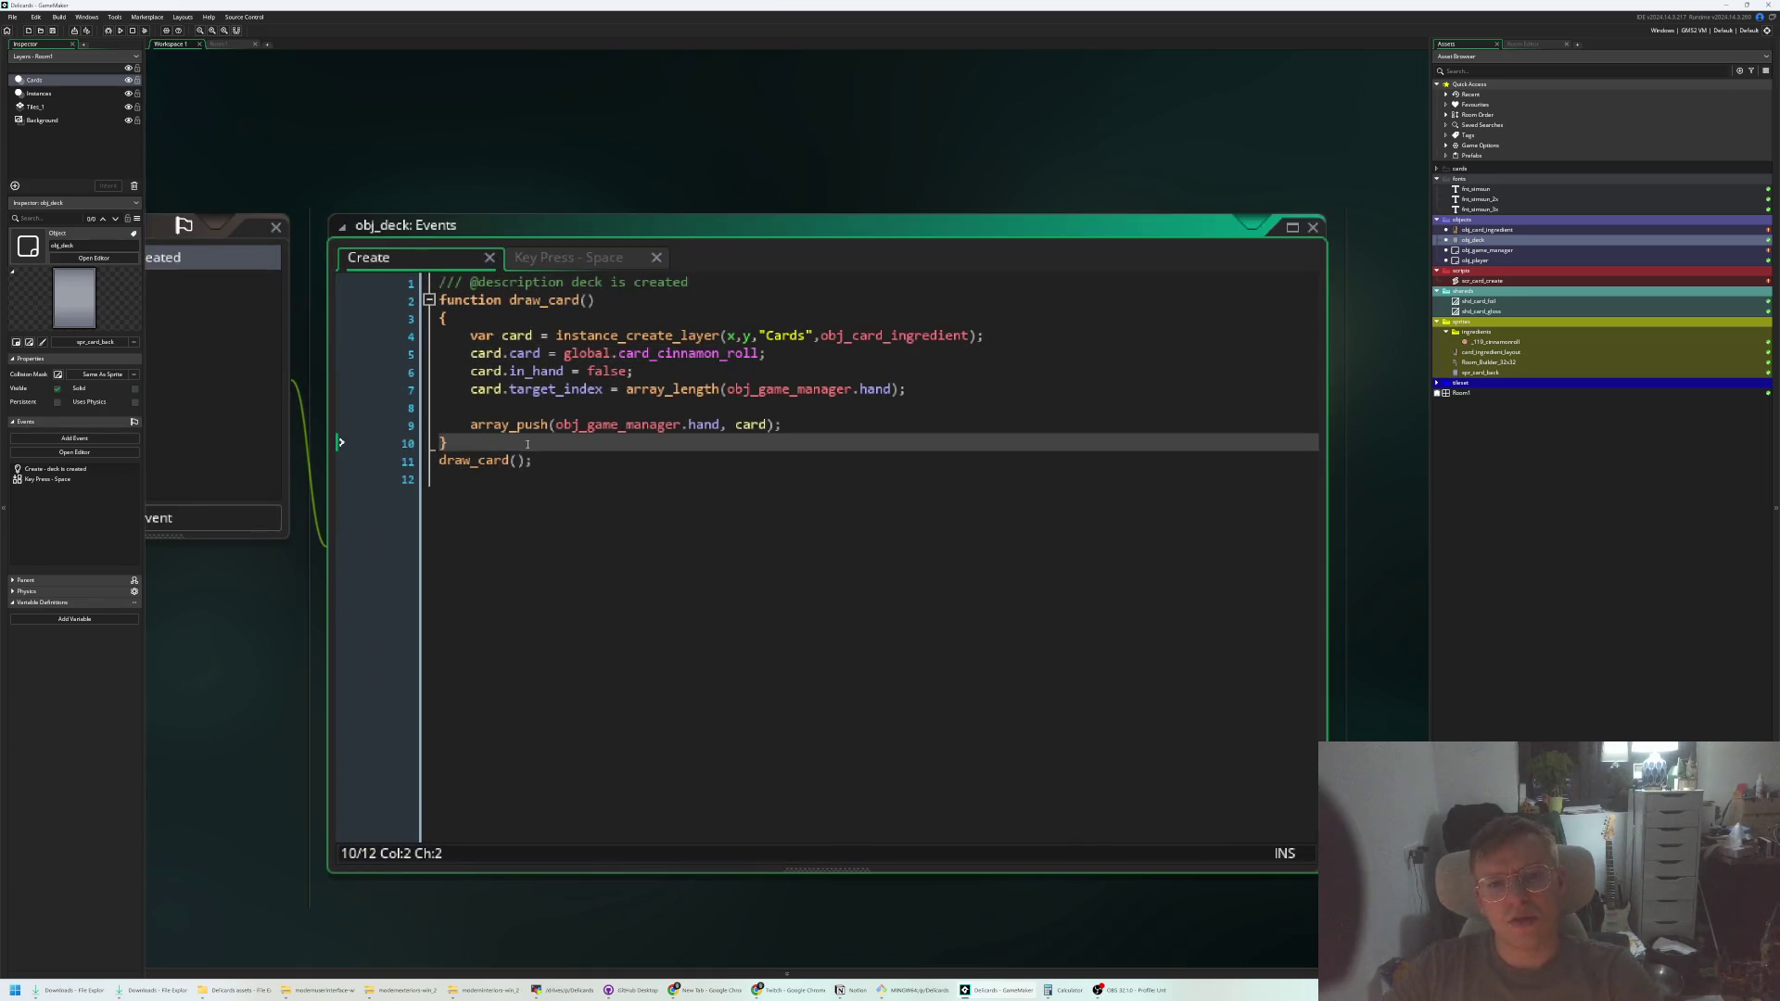
key("Return")
key("Return")
type("function draw")
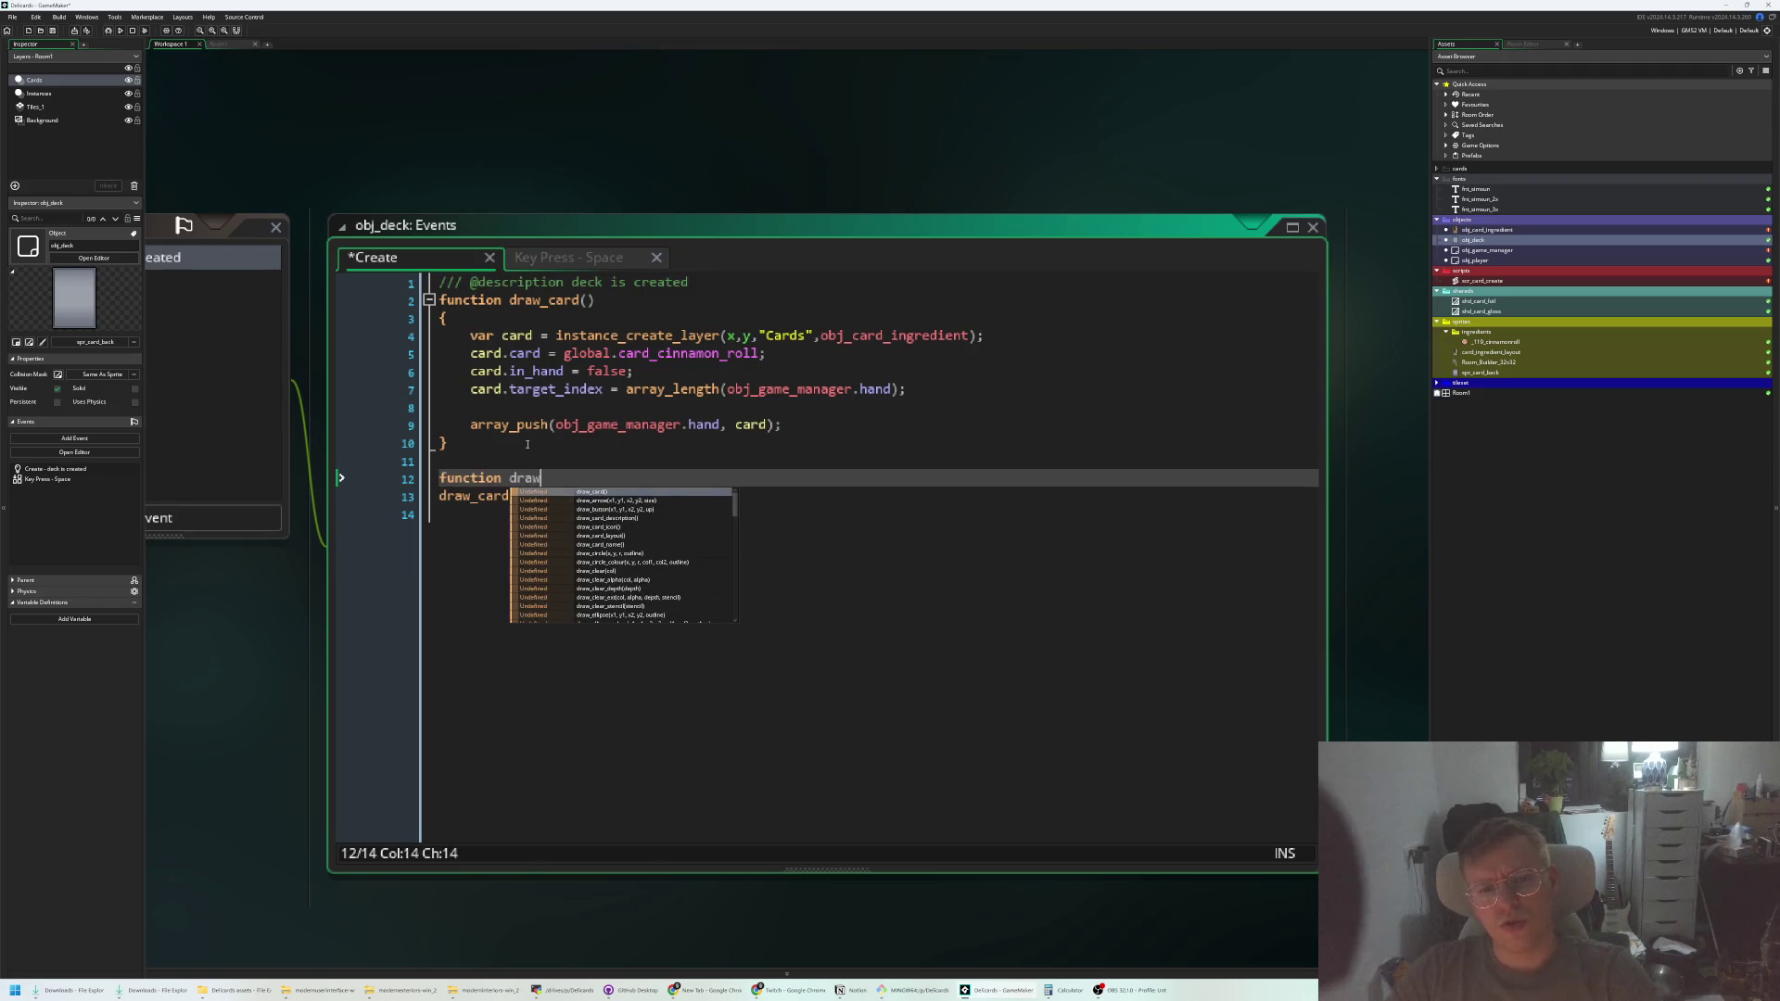
type("_normal_card()")
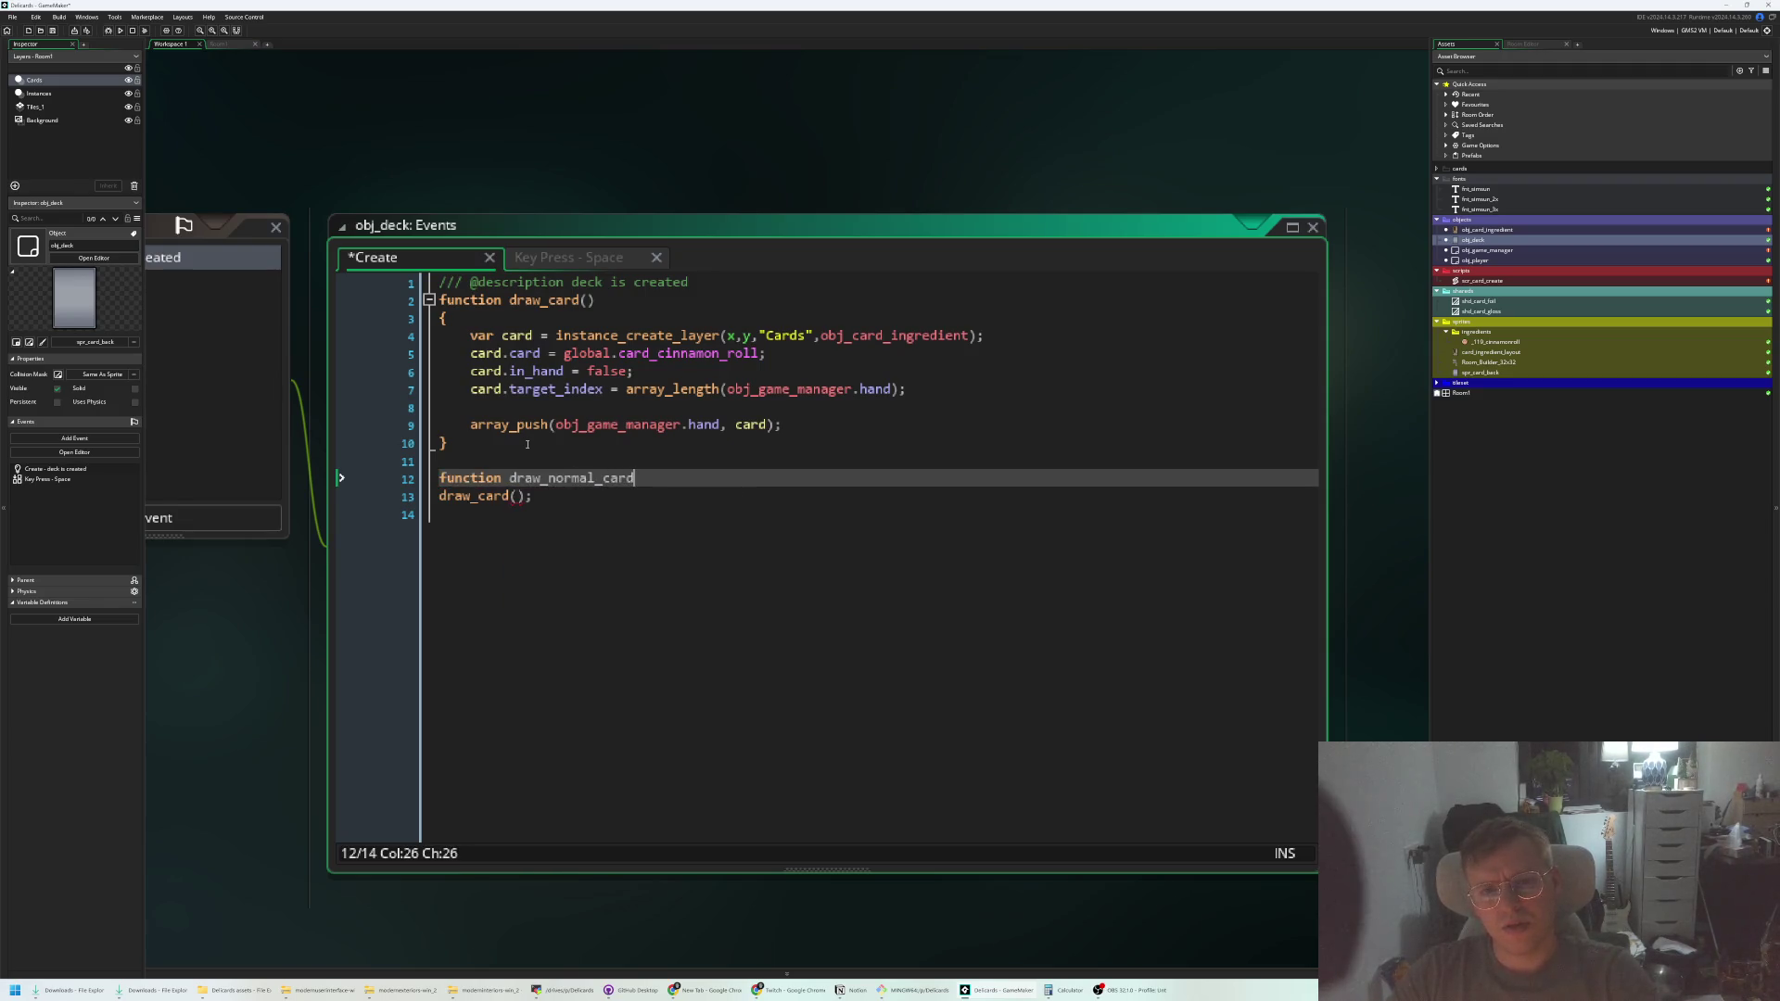
type("{")
key("Return")
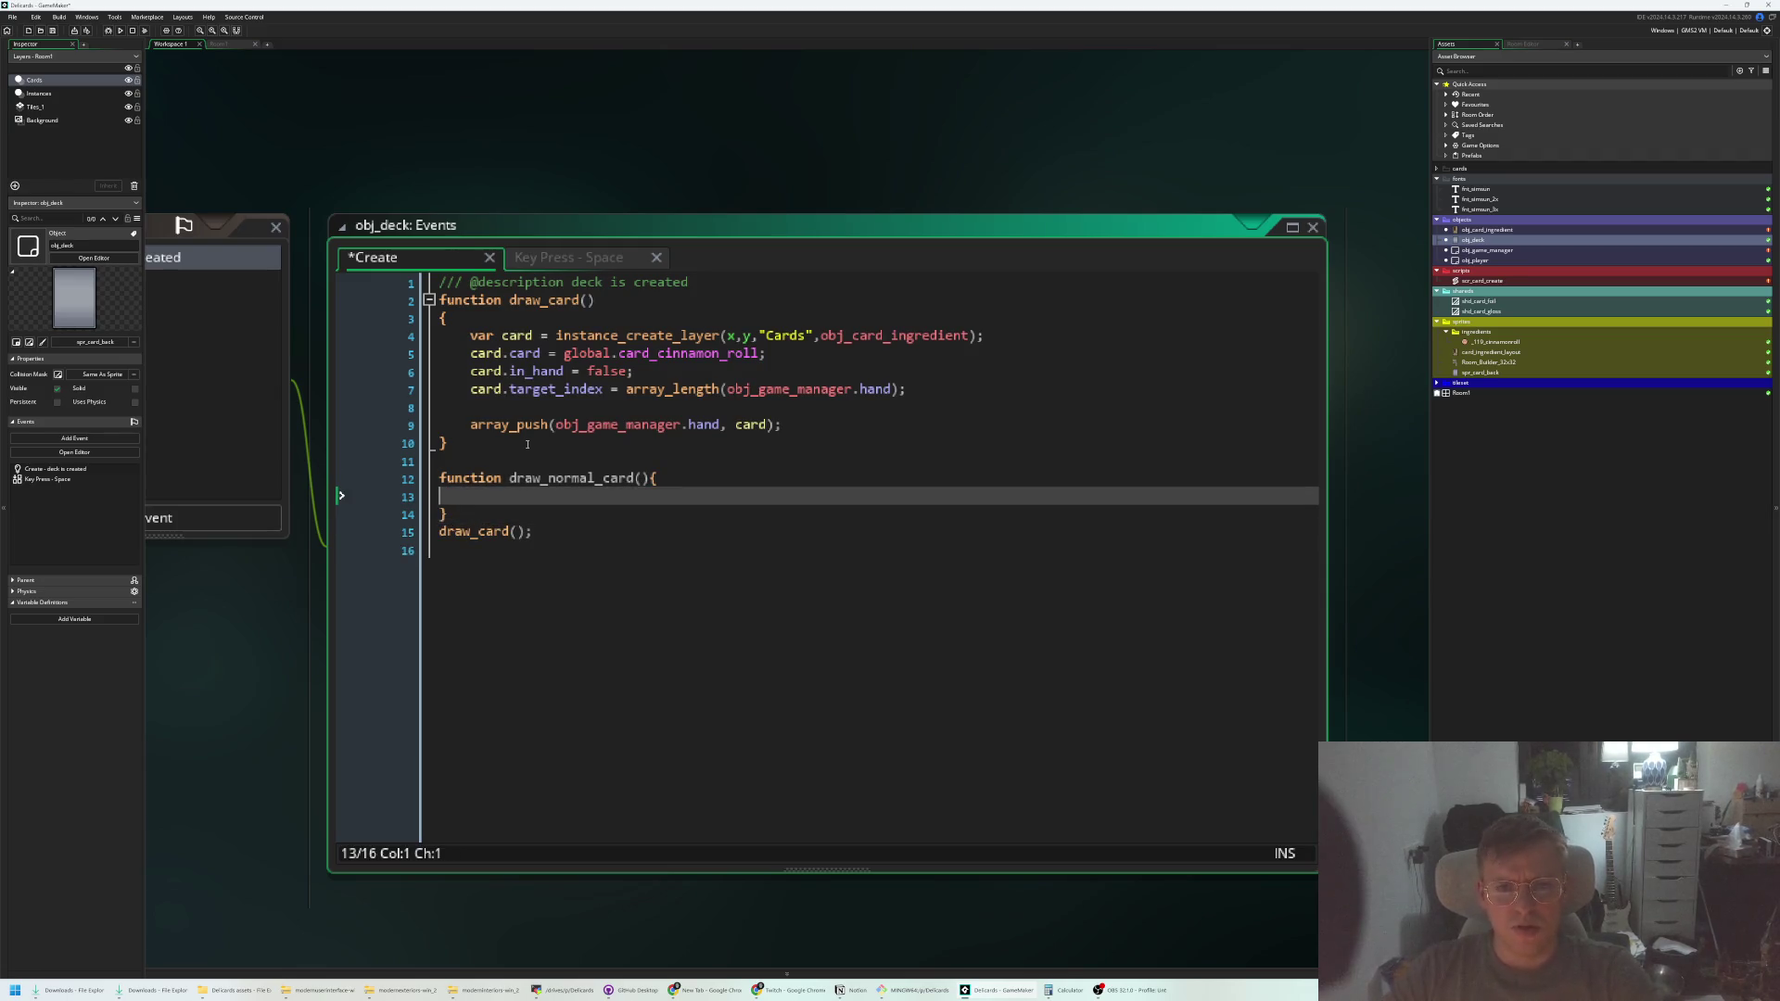
Copy draw_card's body into draw_normal_card using global.card_cinnamon_roll_normal, then save and run
left_click_drag(798, 424, 393, 332)
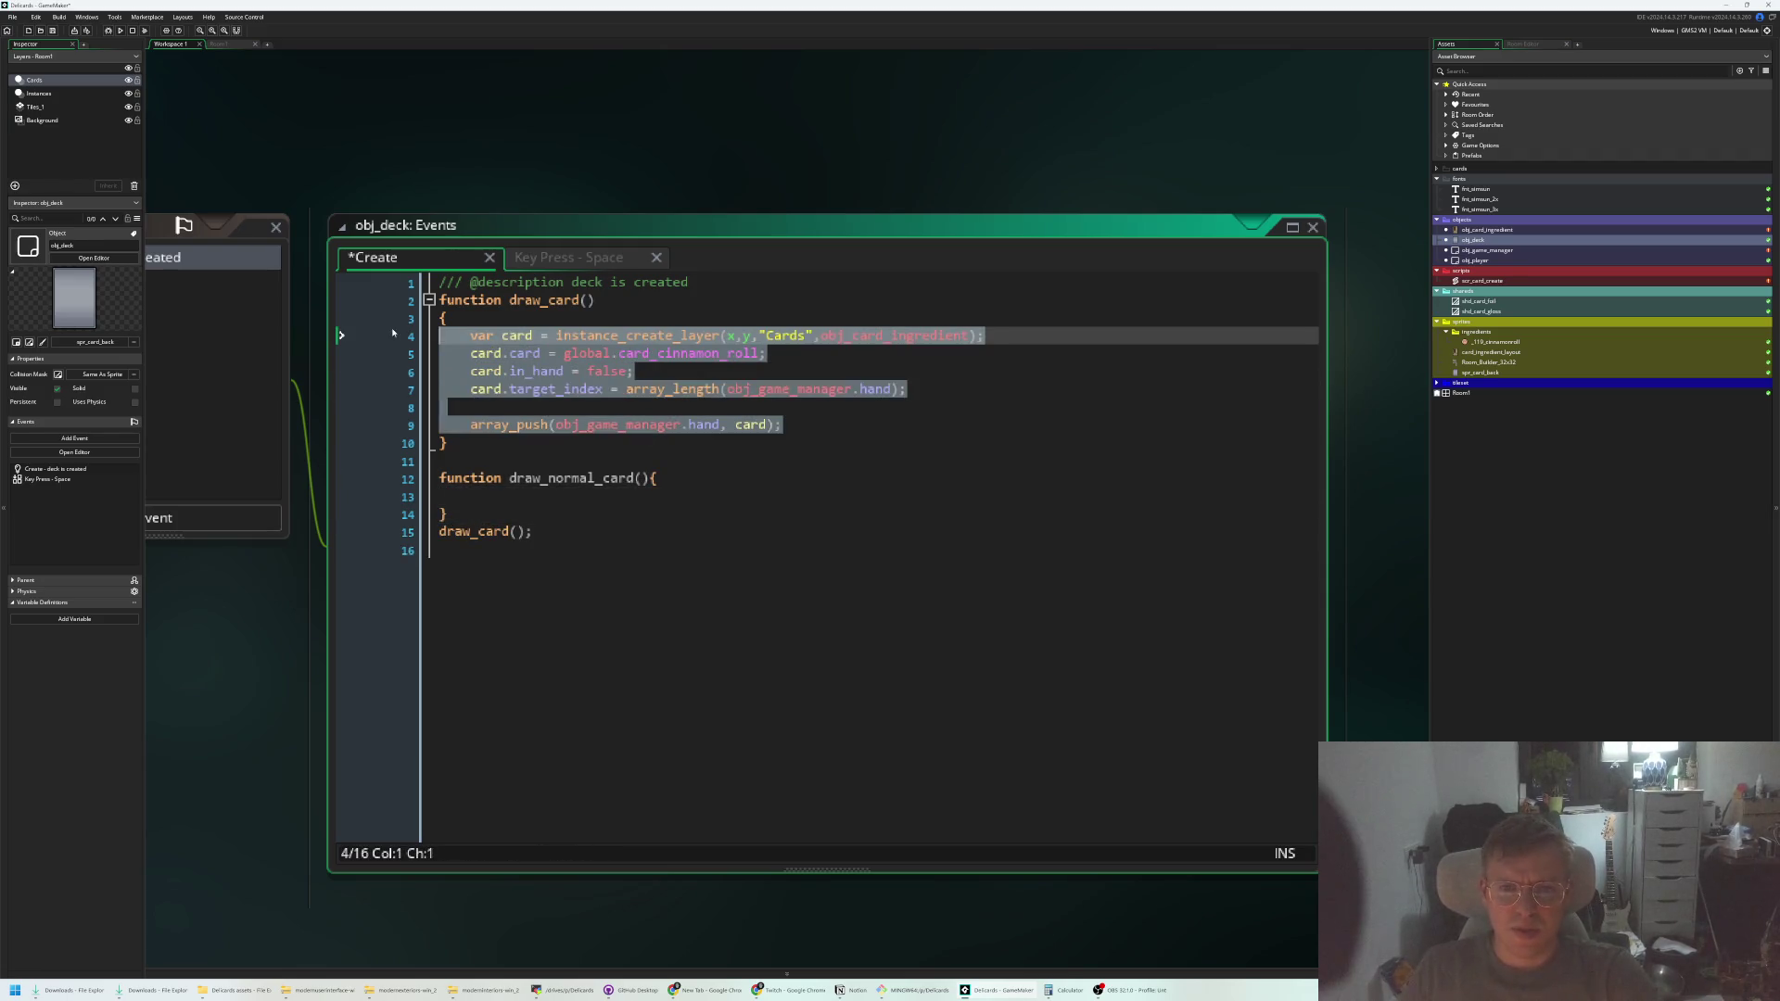
key("ctrl+c")
left_click(575, 492)
key("ctrl+v")
left_click(970, 496)
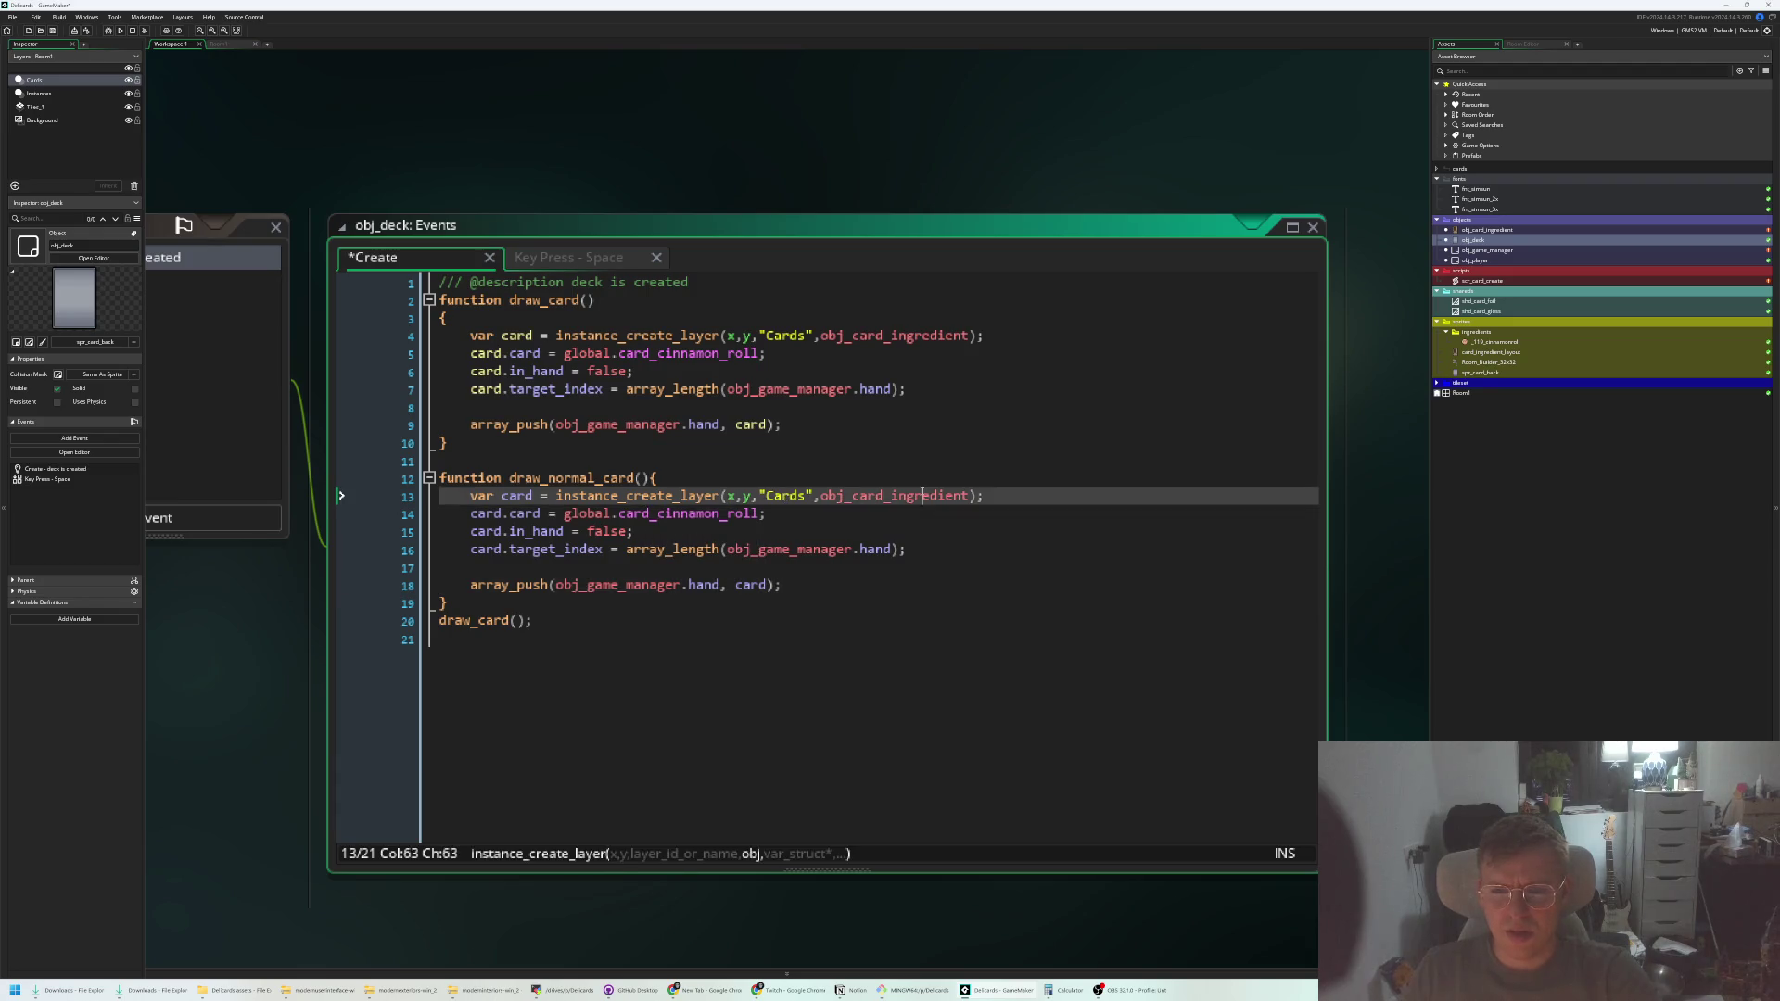
double_click(709, 514)
type("card_")
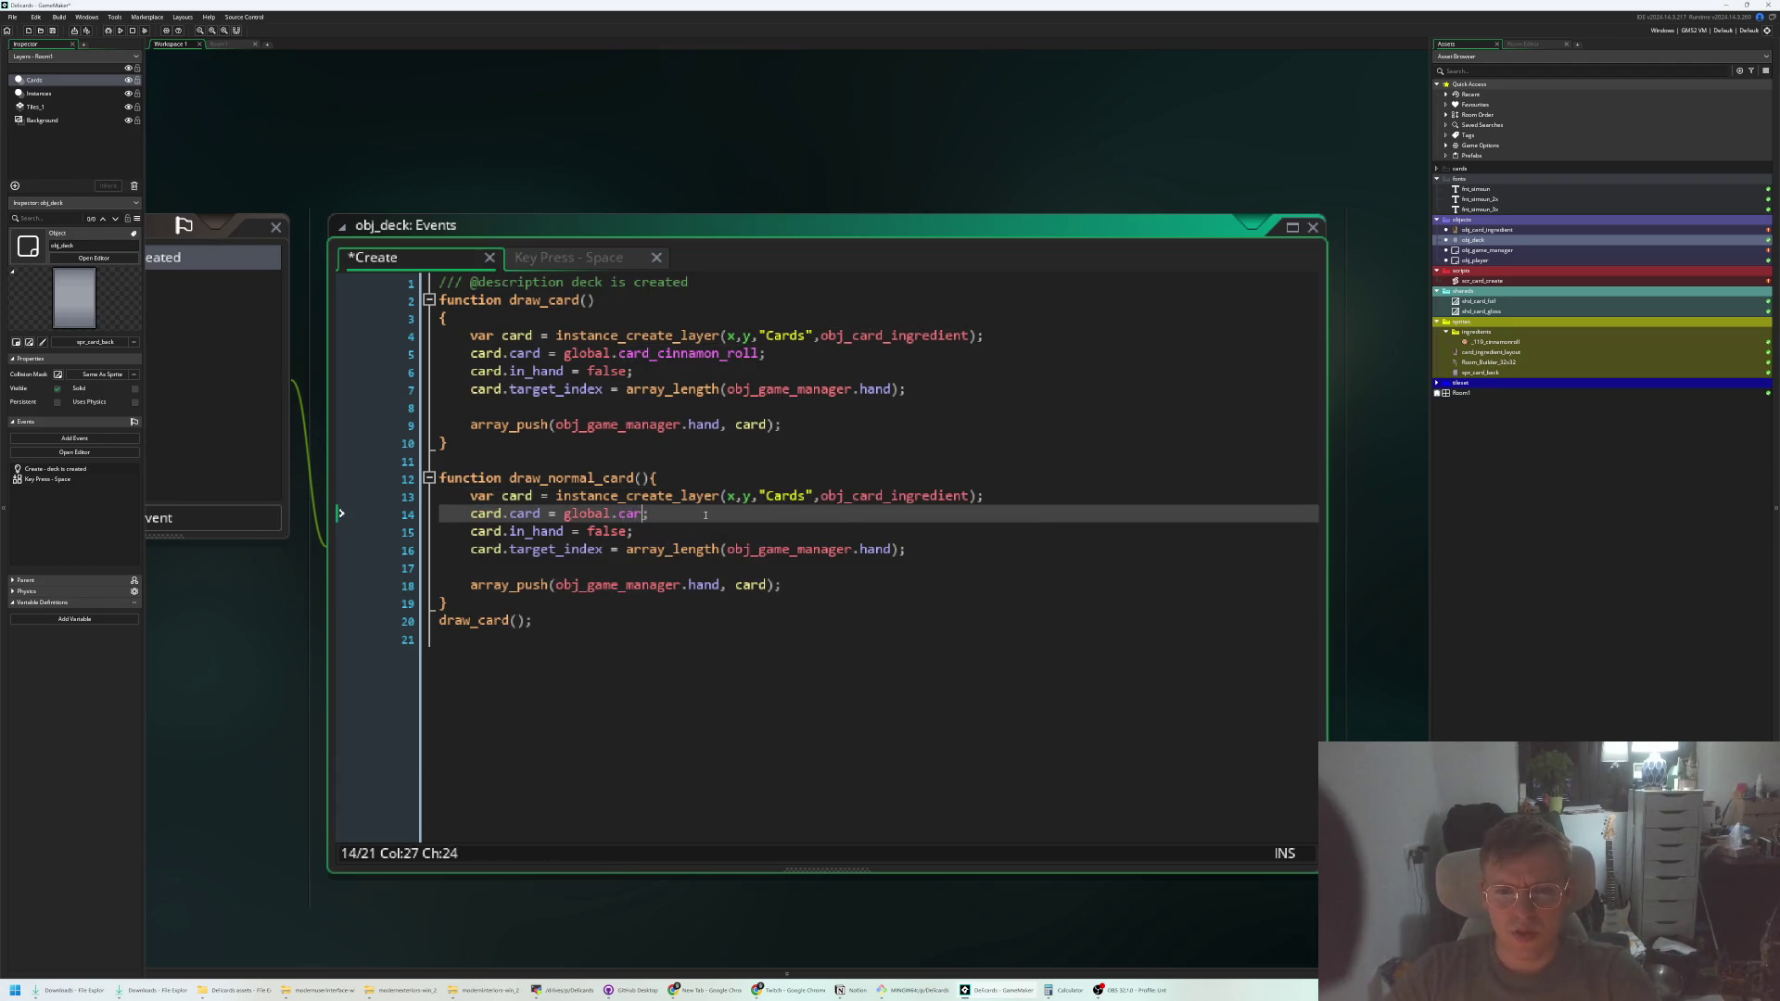
key("Down")
key("Return")
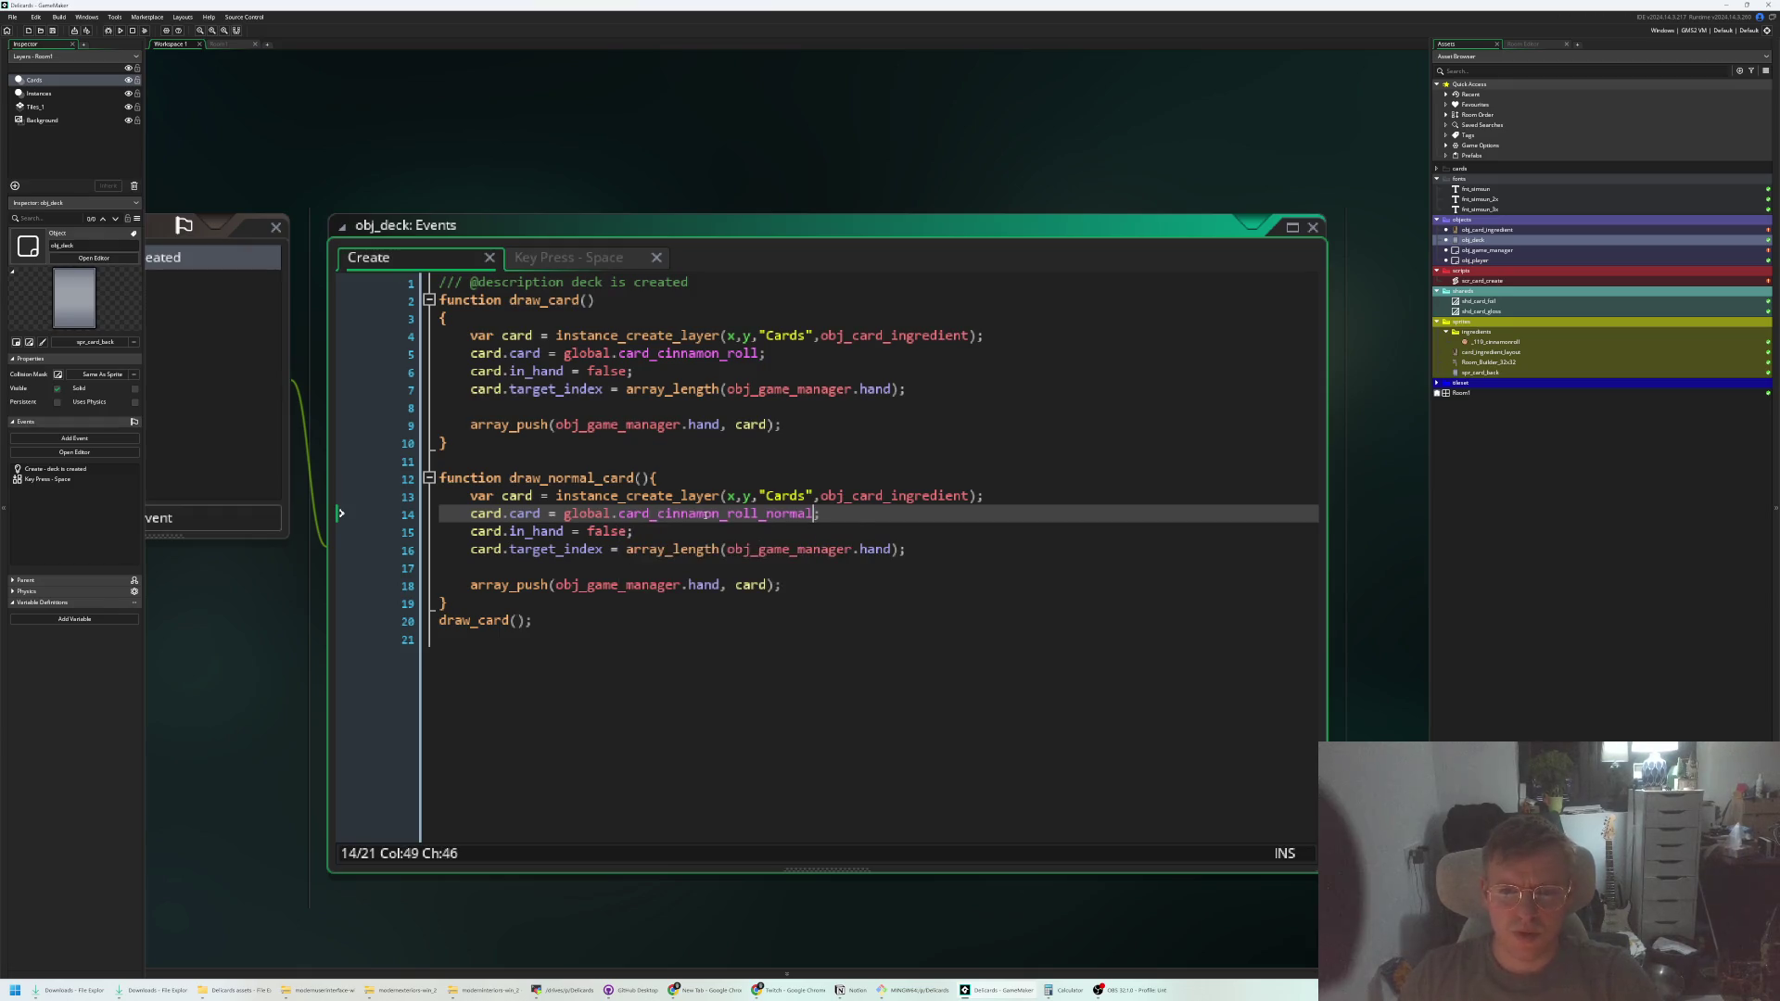
left_click(119, 30)
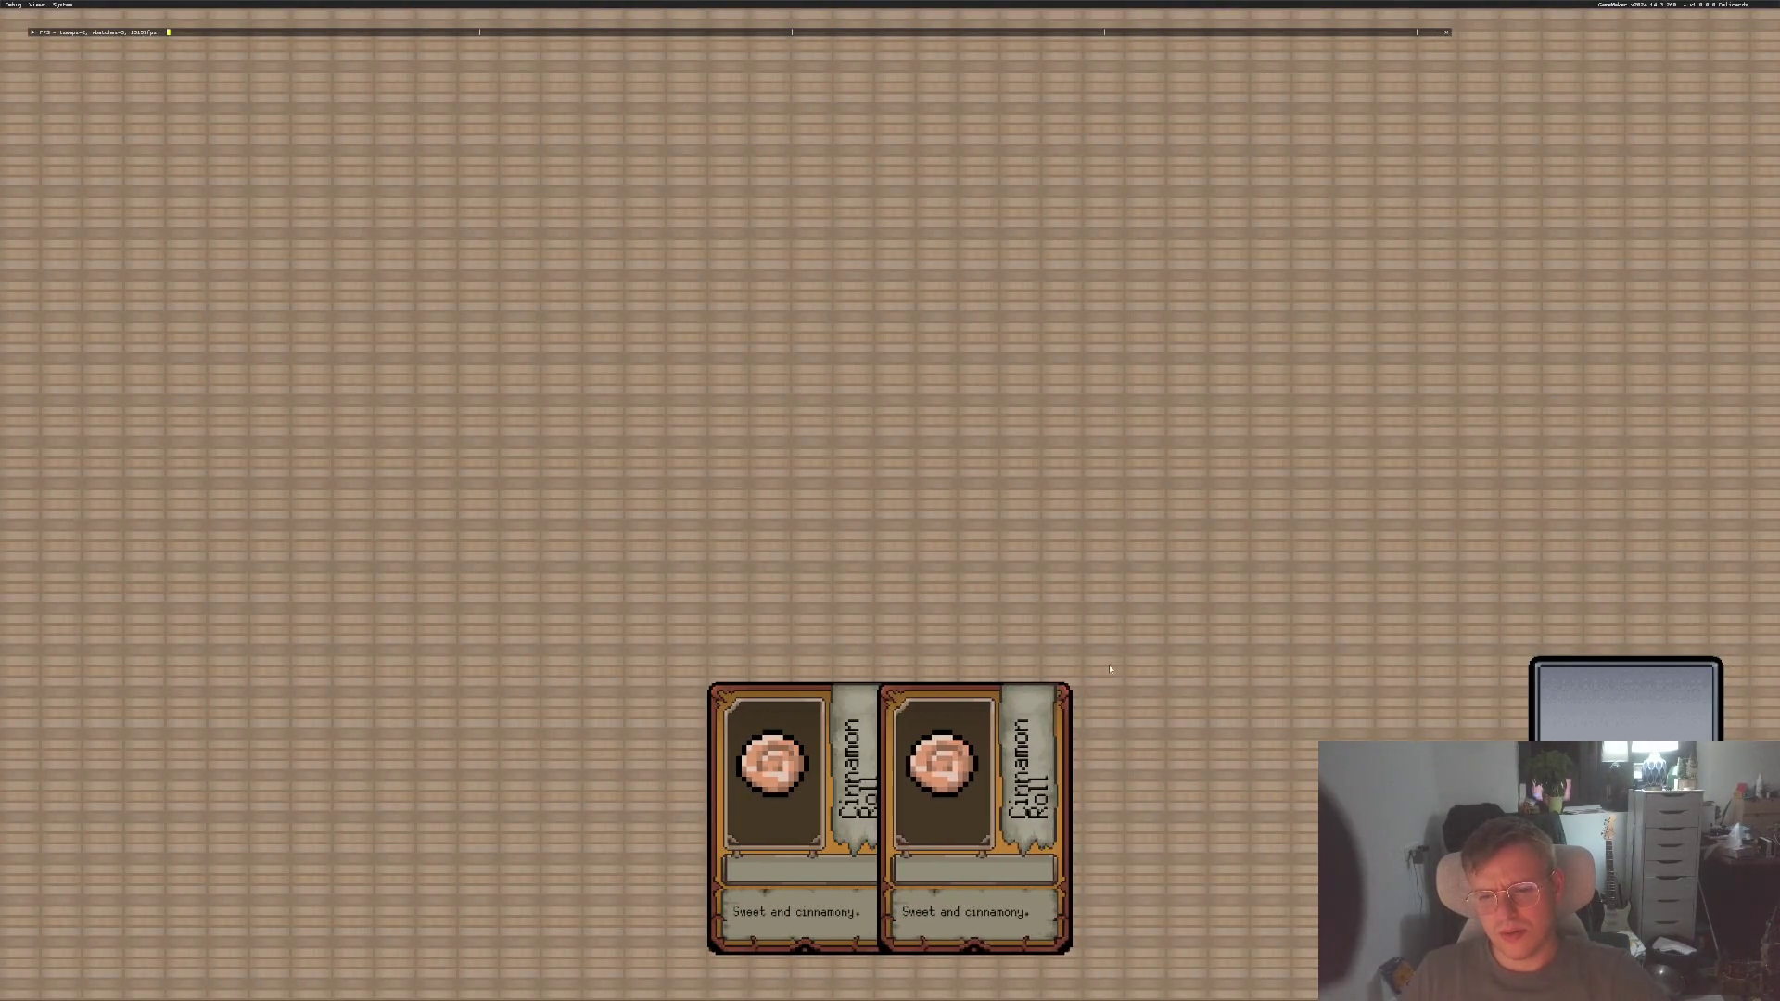
Enlarge and close the Cinnamon Roll card in the game, then view obj_deck's Key Press Space code
left_click(808, 805)
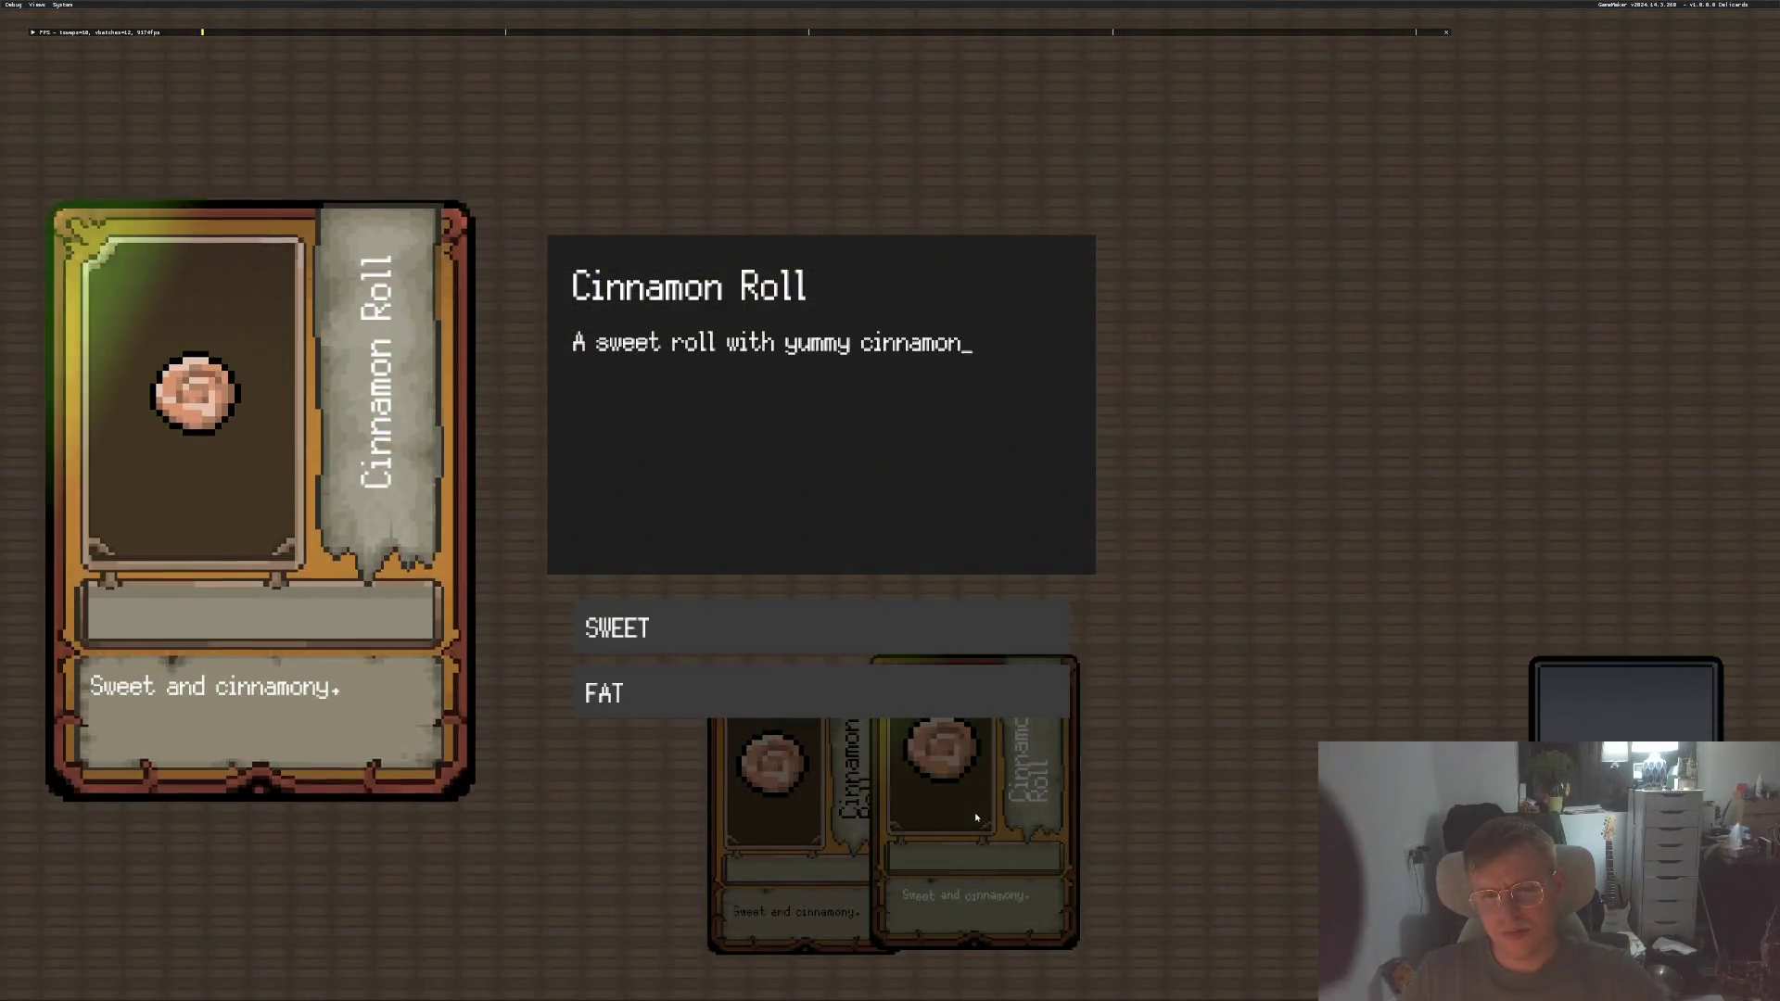
left_click(1109, 634)
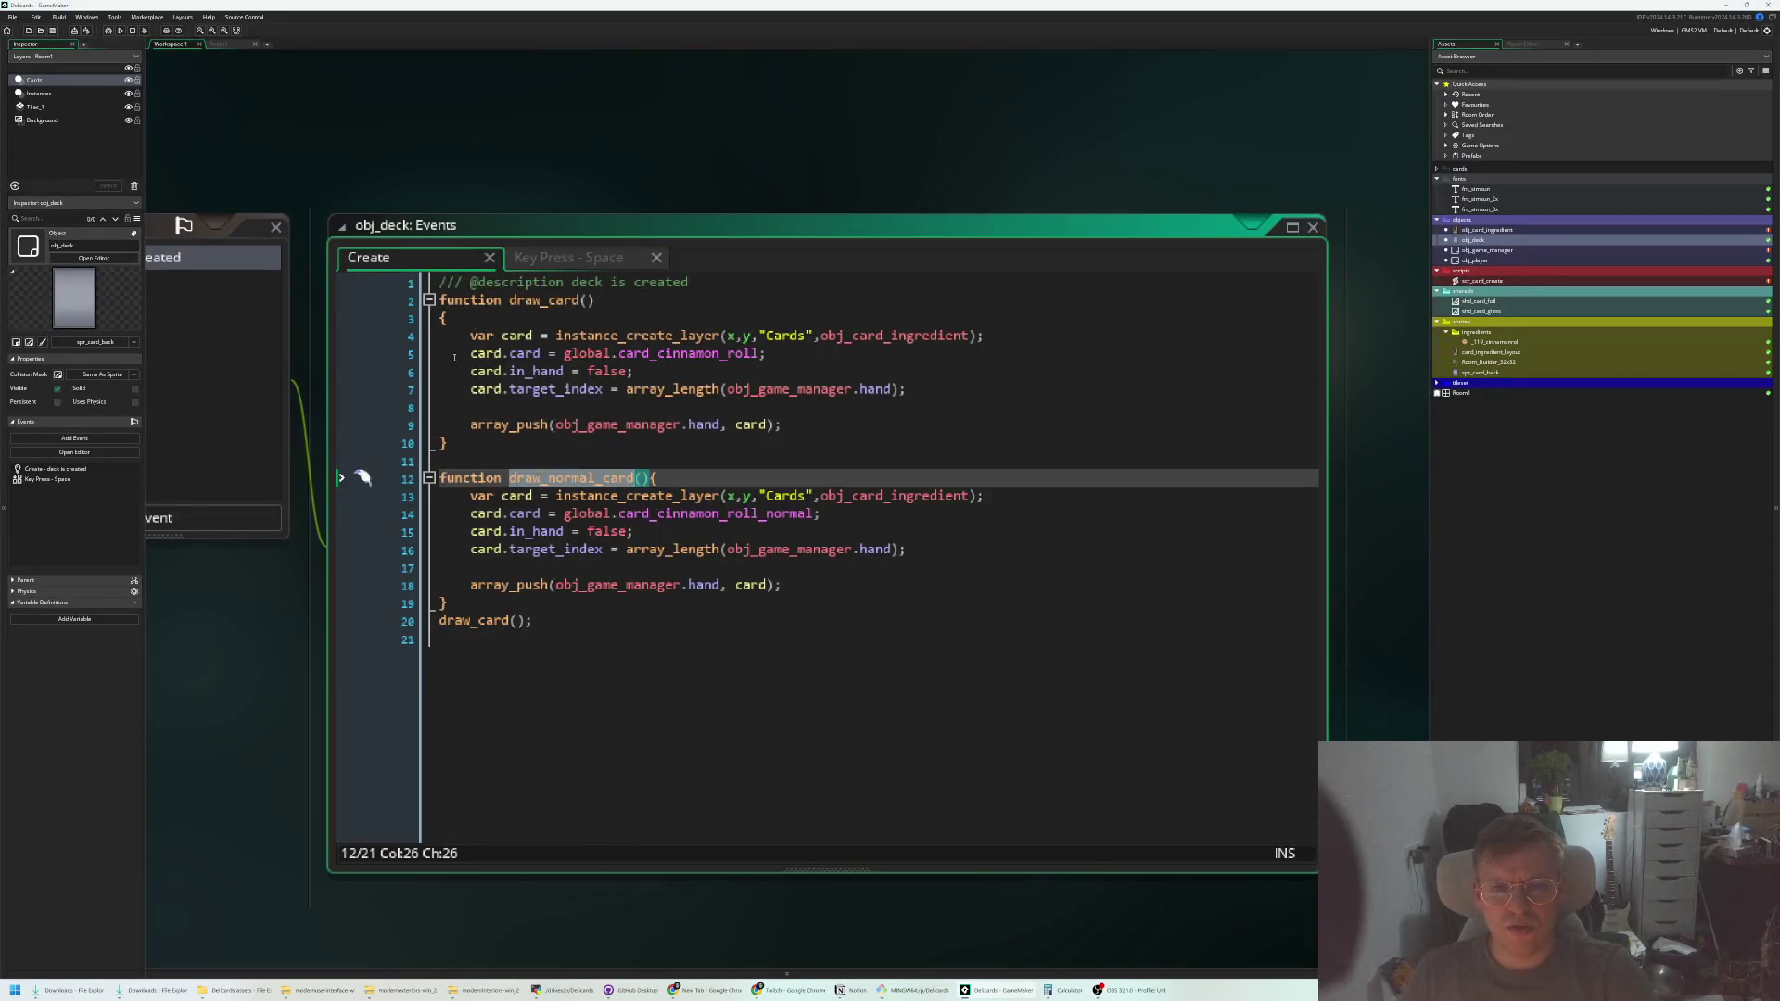
left_click(556, 259)
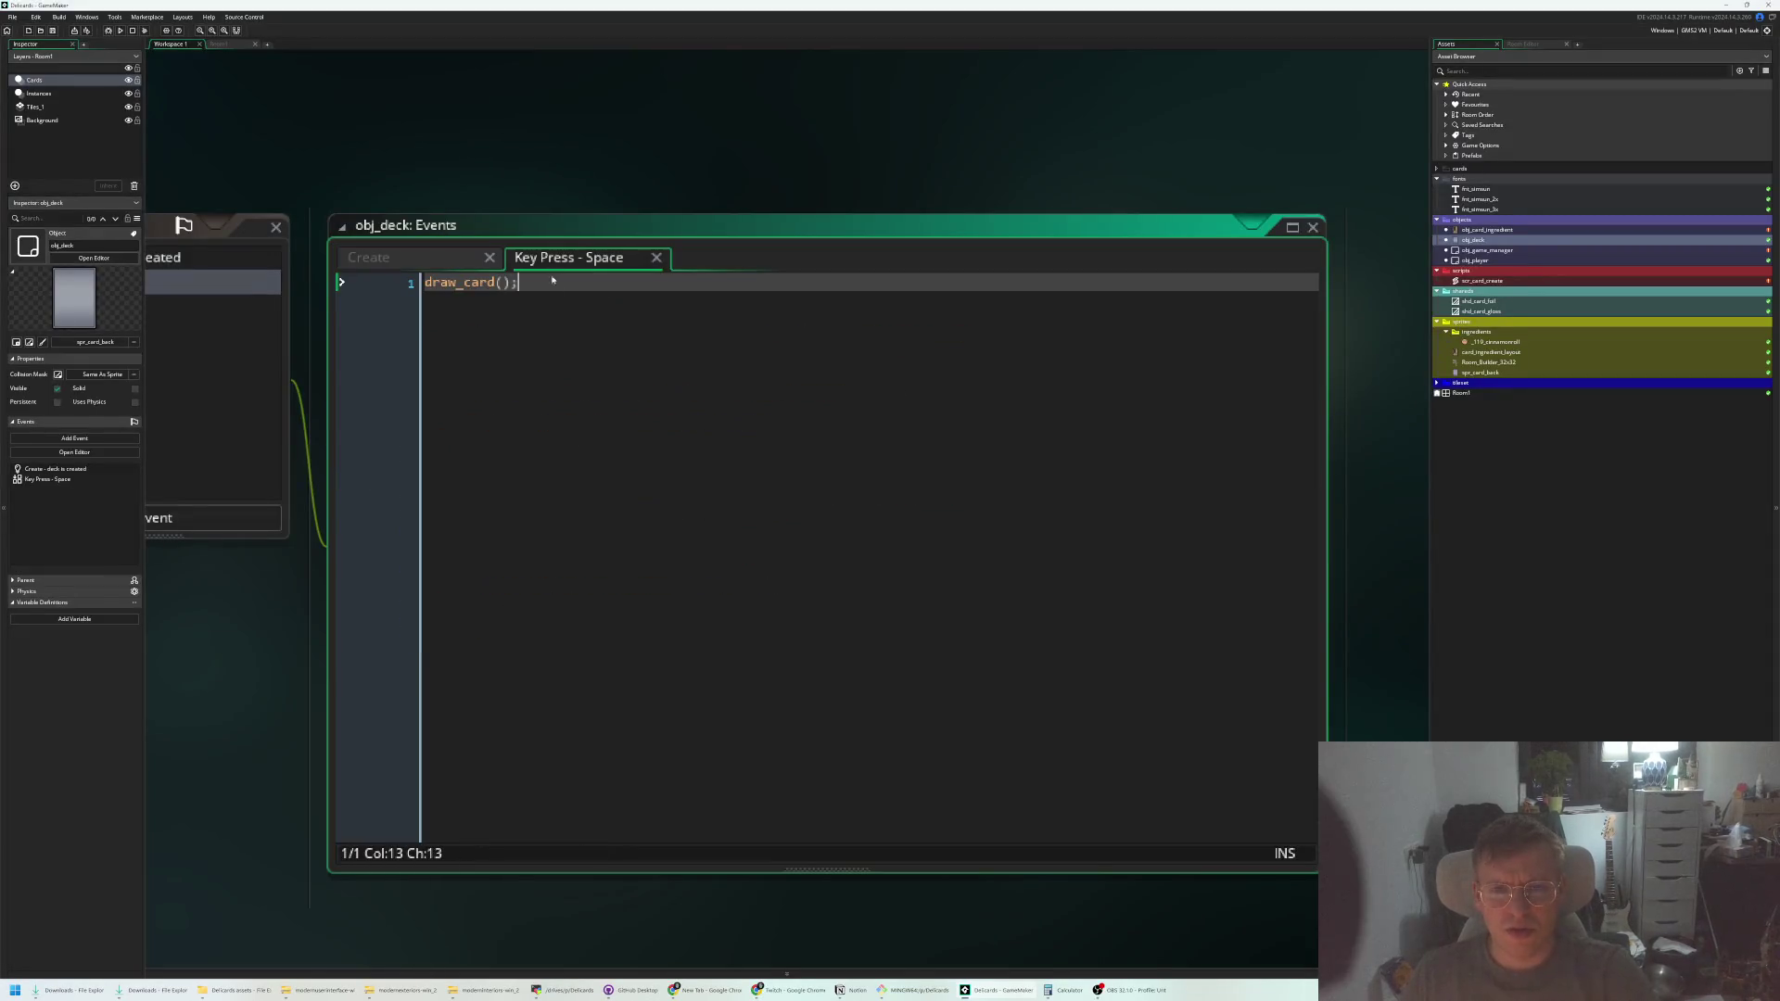
Change the Space key-press call from draw_card() to draw_normal_card() and check the dealt Normal Roll card
double_click(481, 290)
type("draw_normal_card")
key("End")
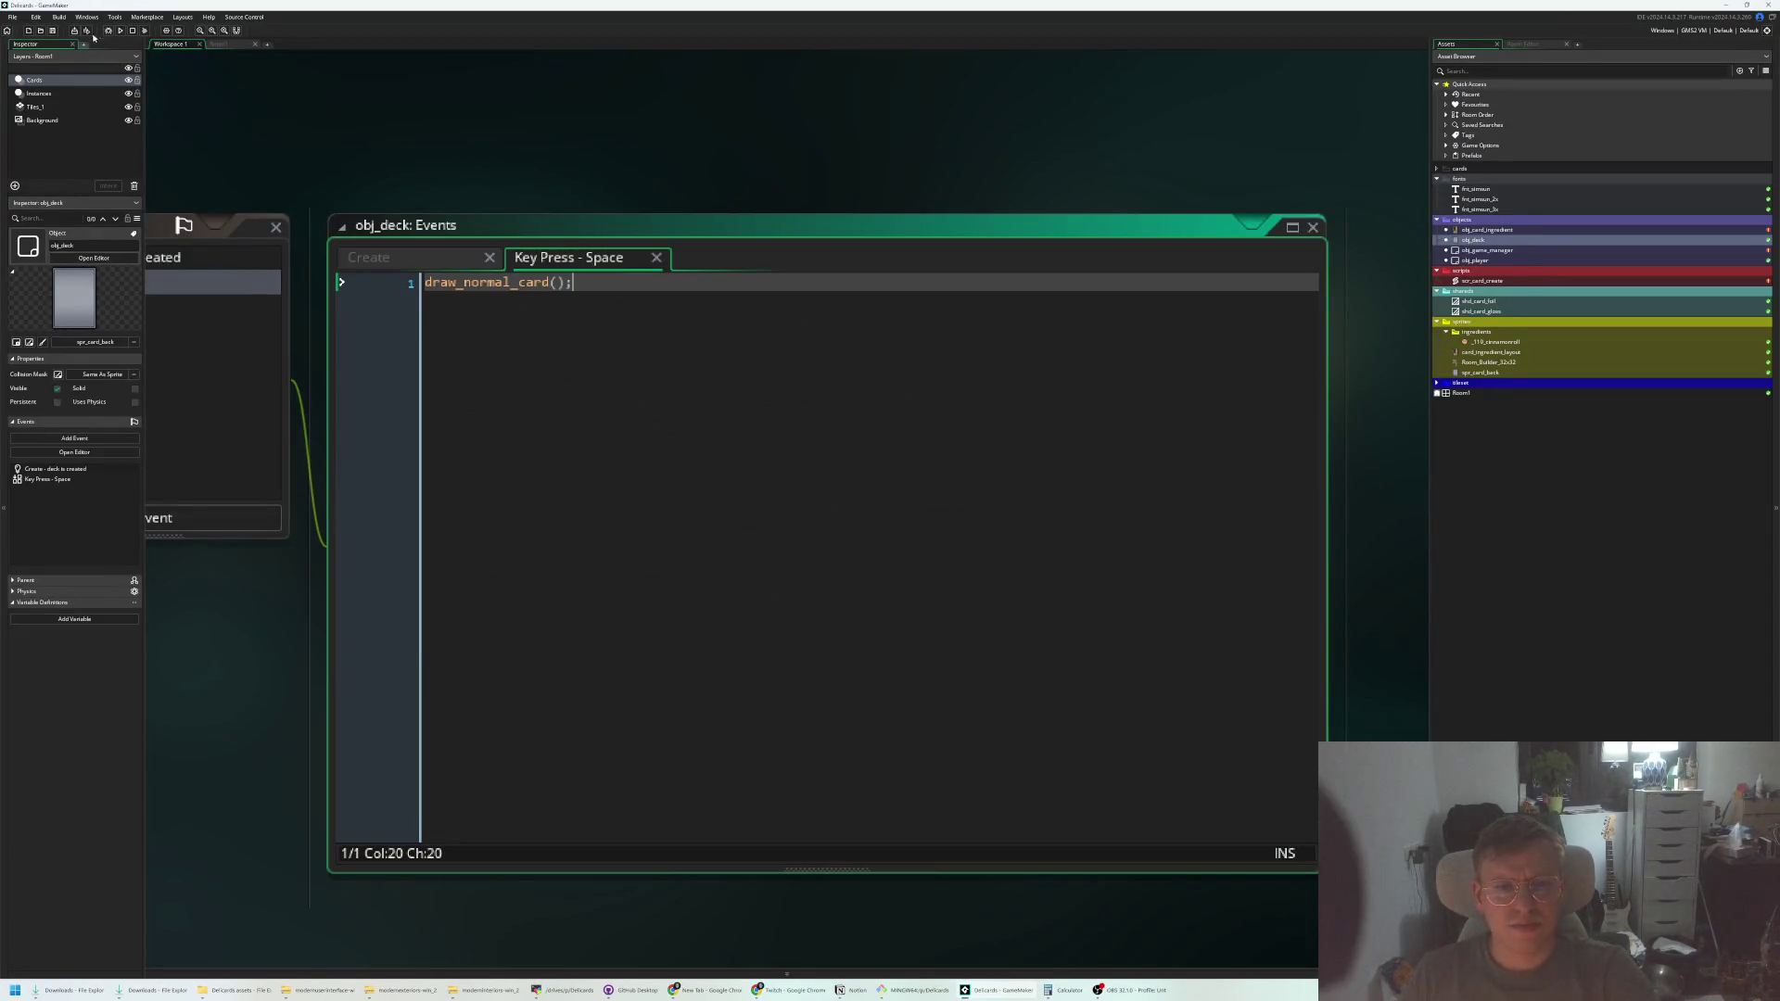
left_click(120, 31)
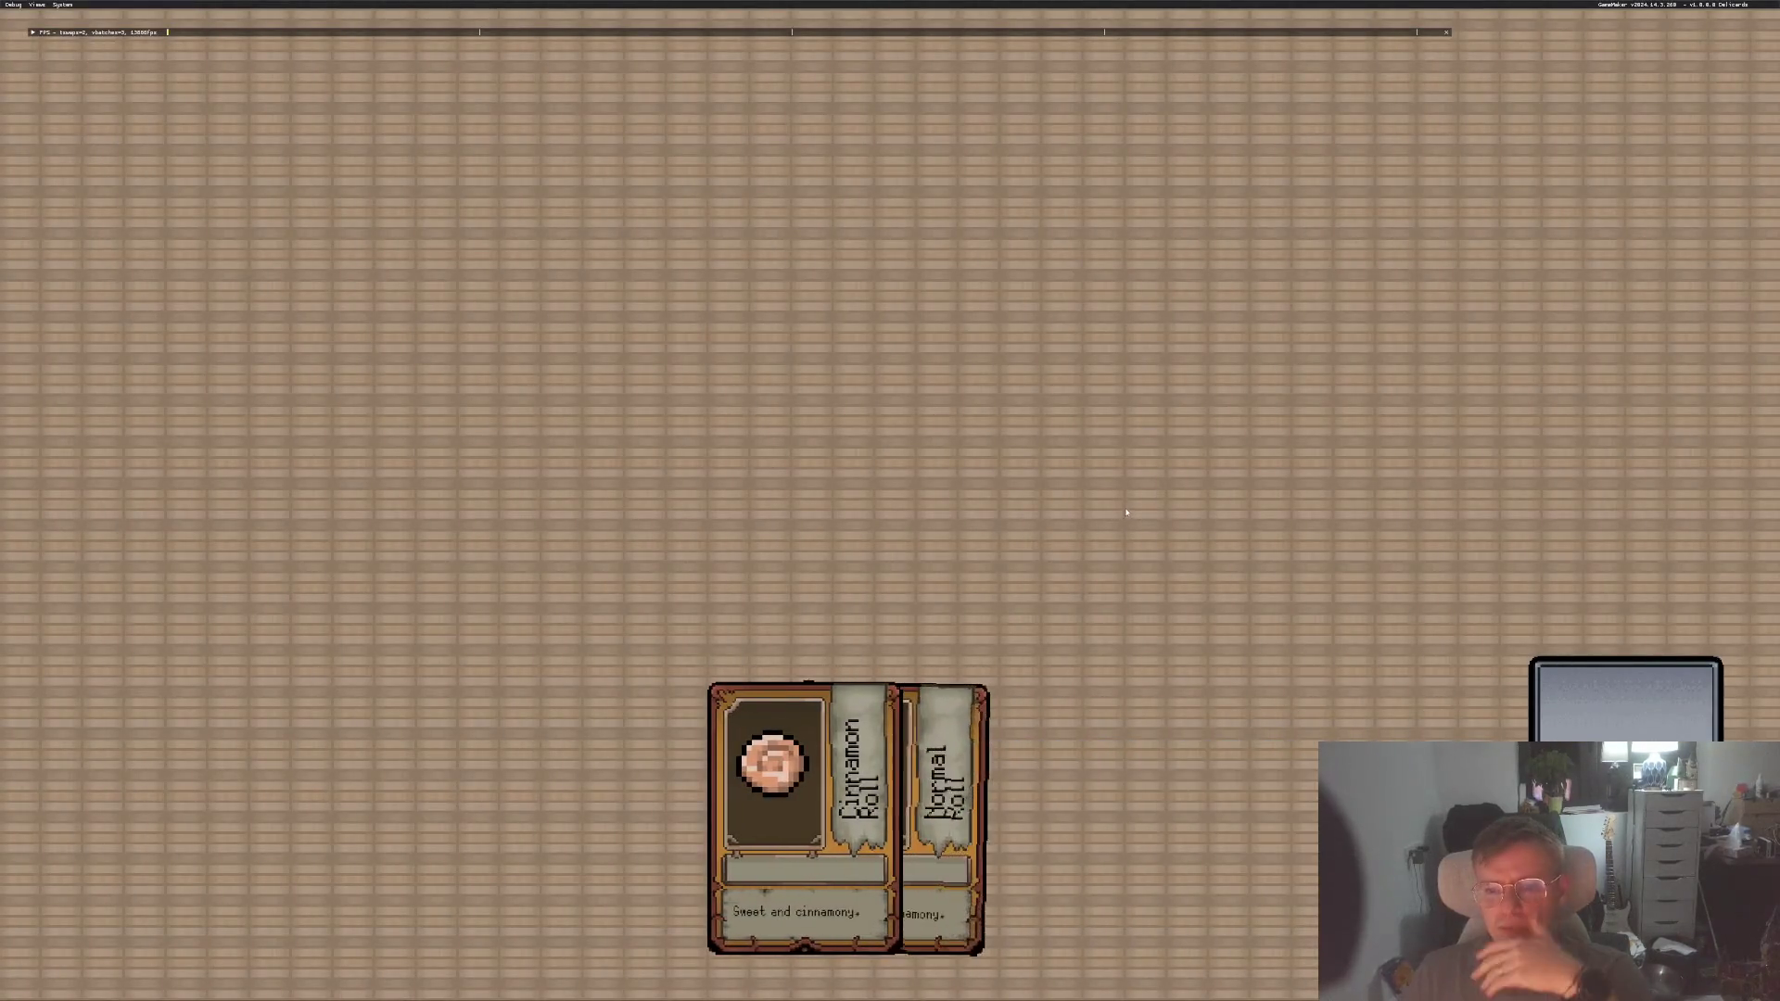
left_click(983, 818)
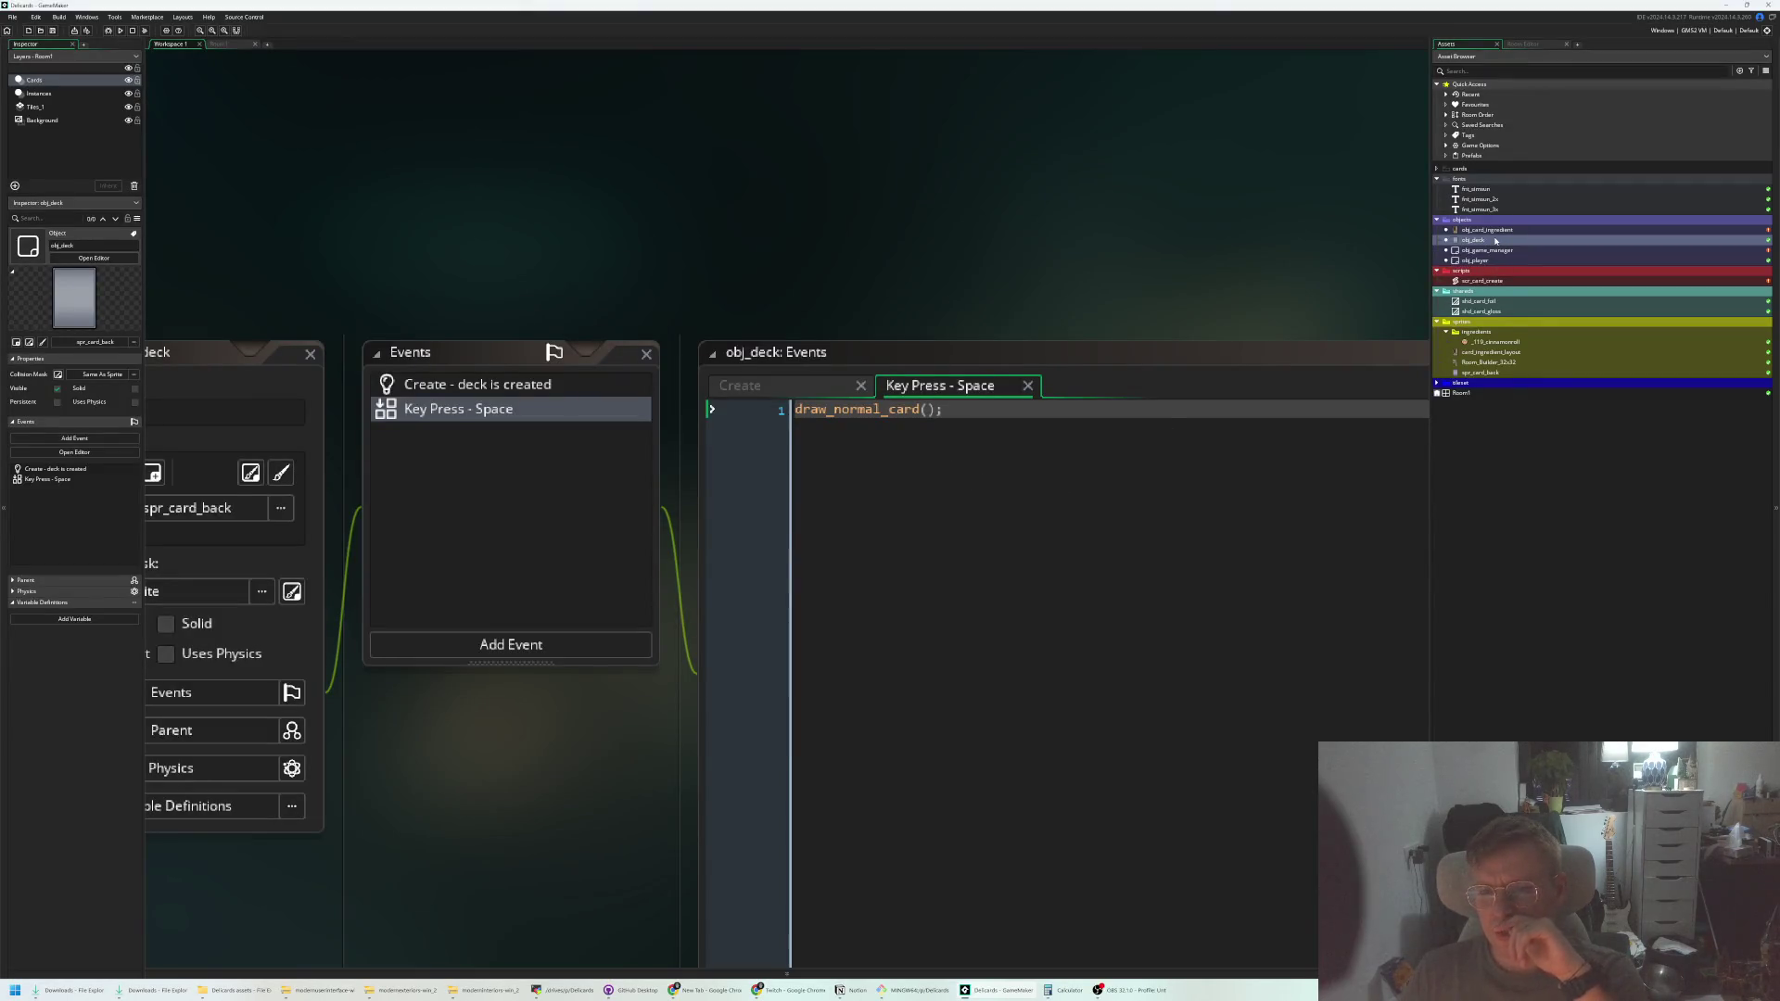
Open obj_game_manager's Create code and locate the hand list declaration
left_click(806, 390)
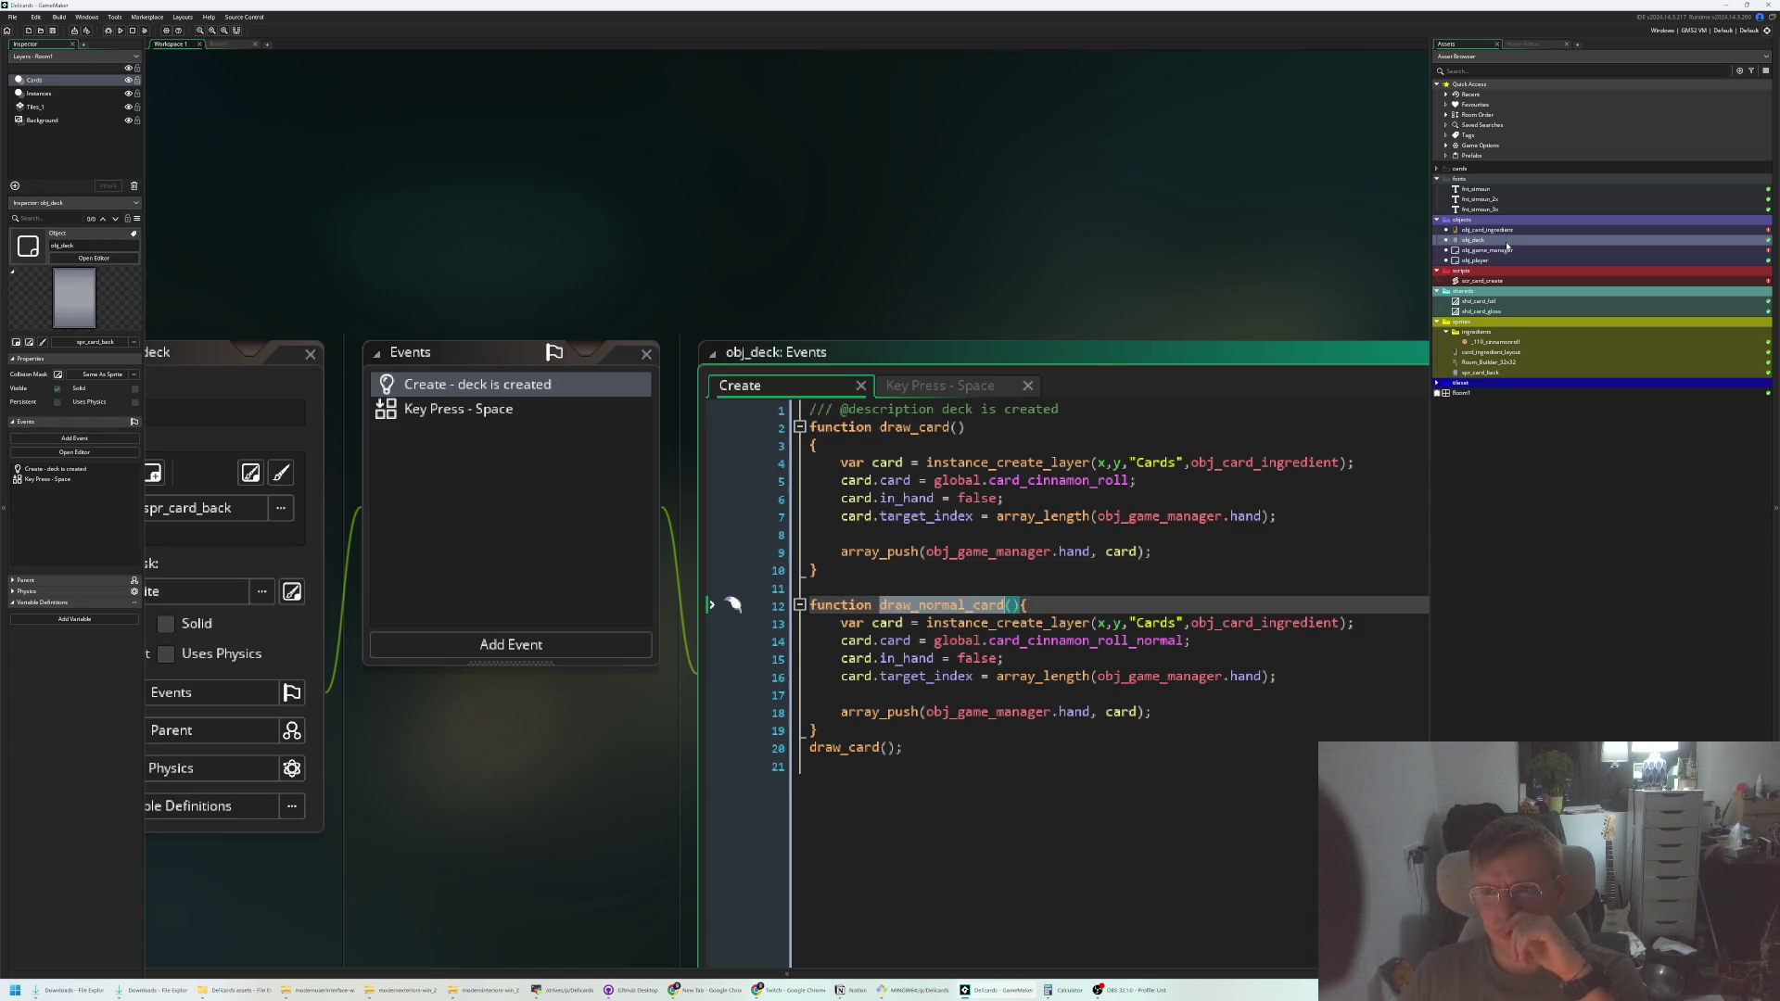
scroll(547, 439, "down", 3)
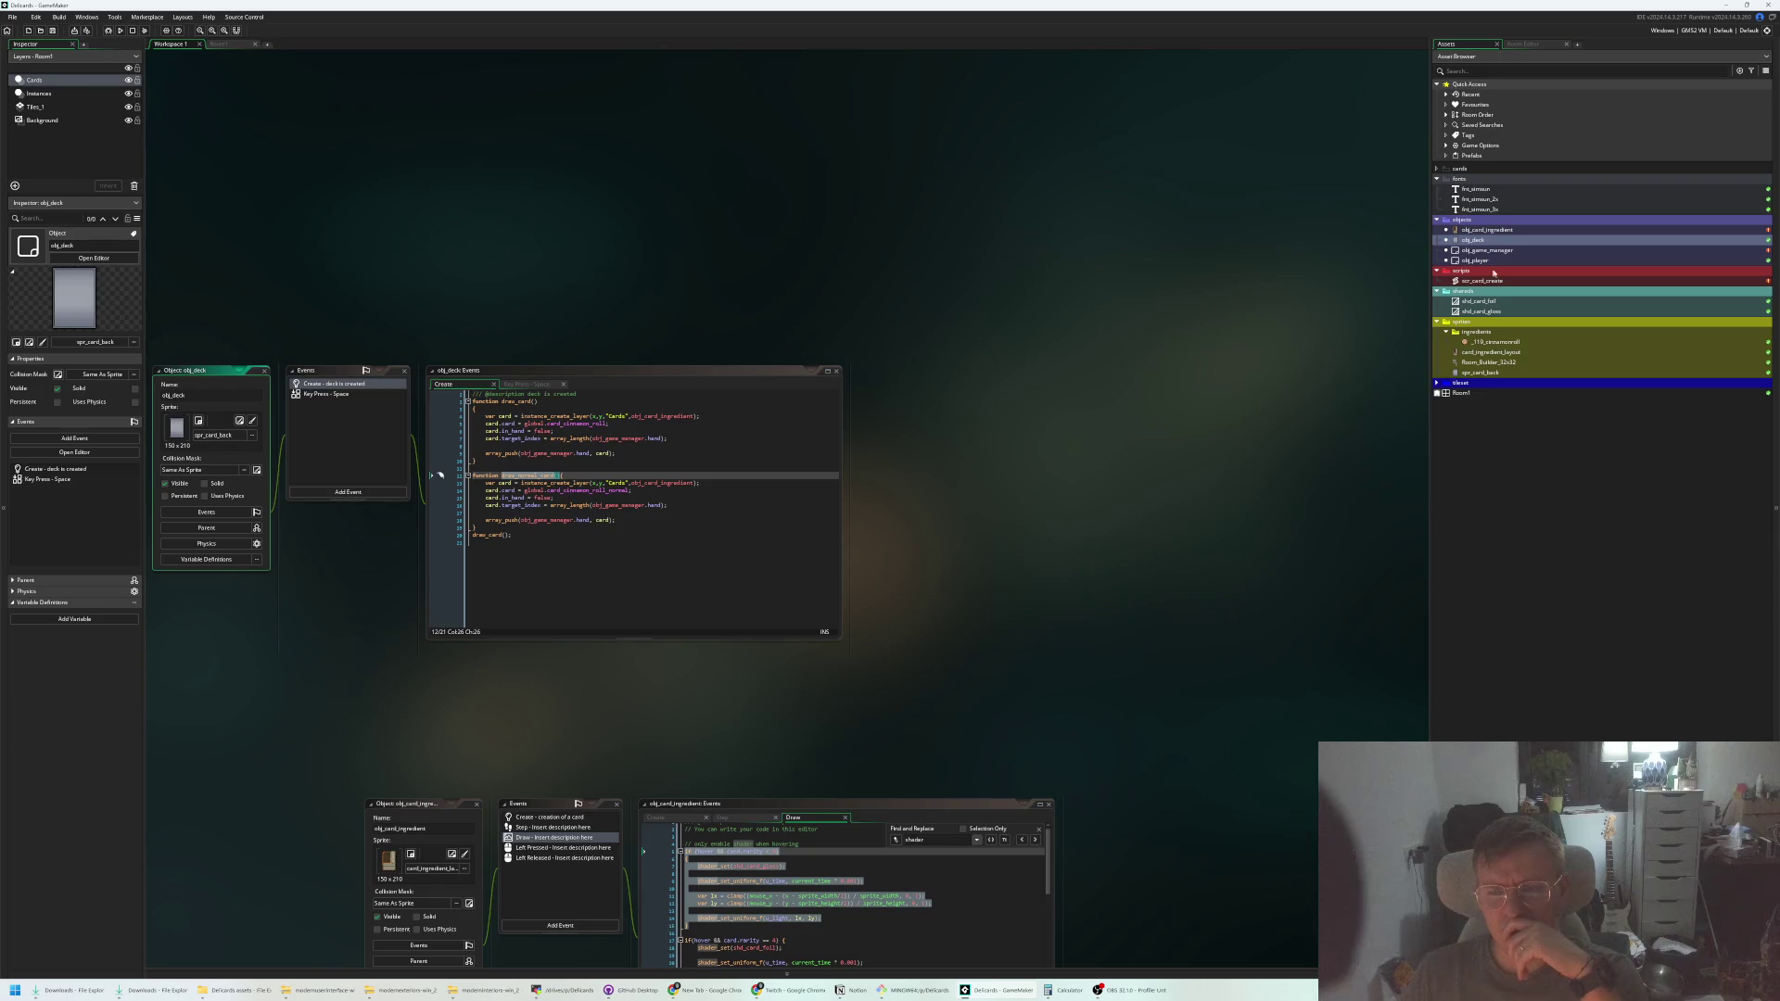
double_click(1473, 250)
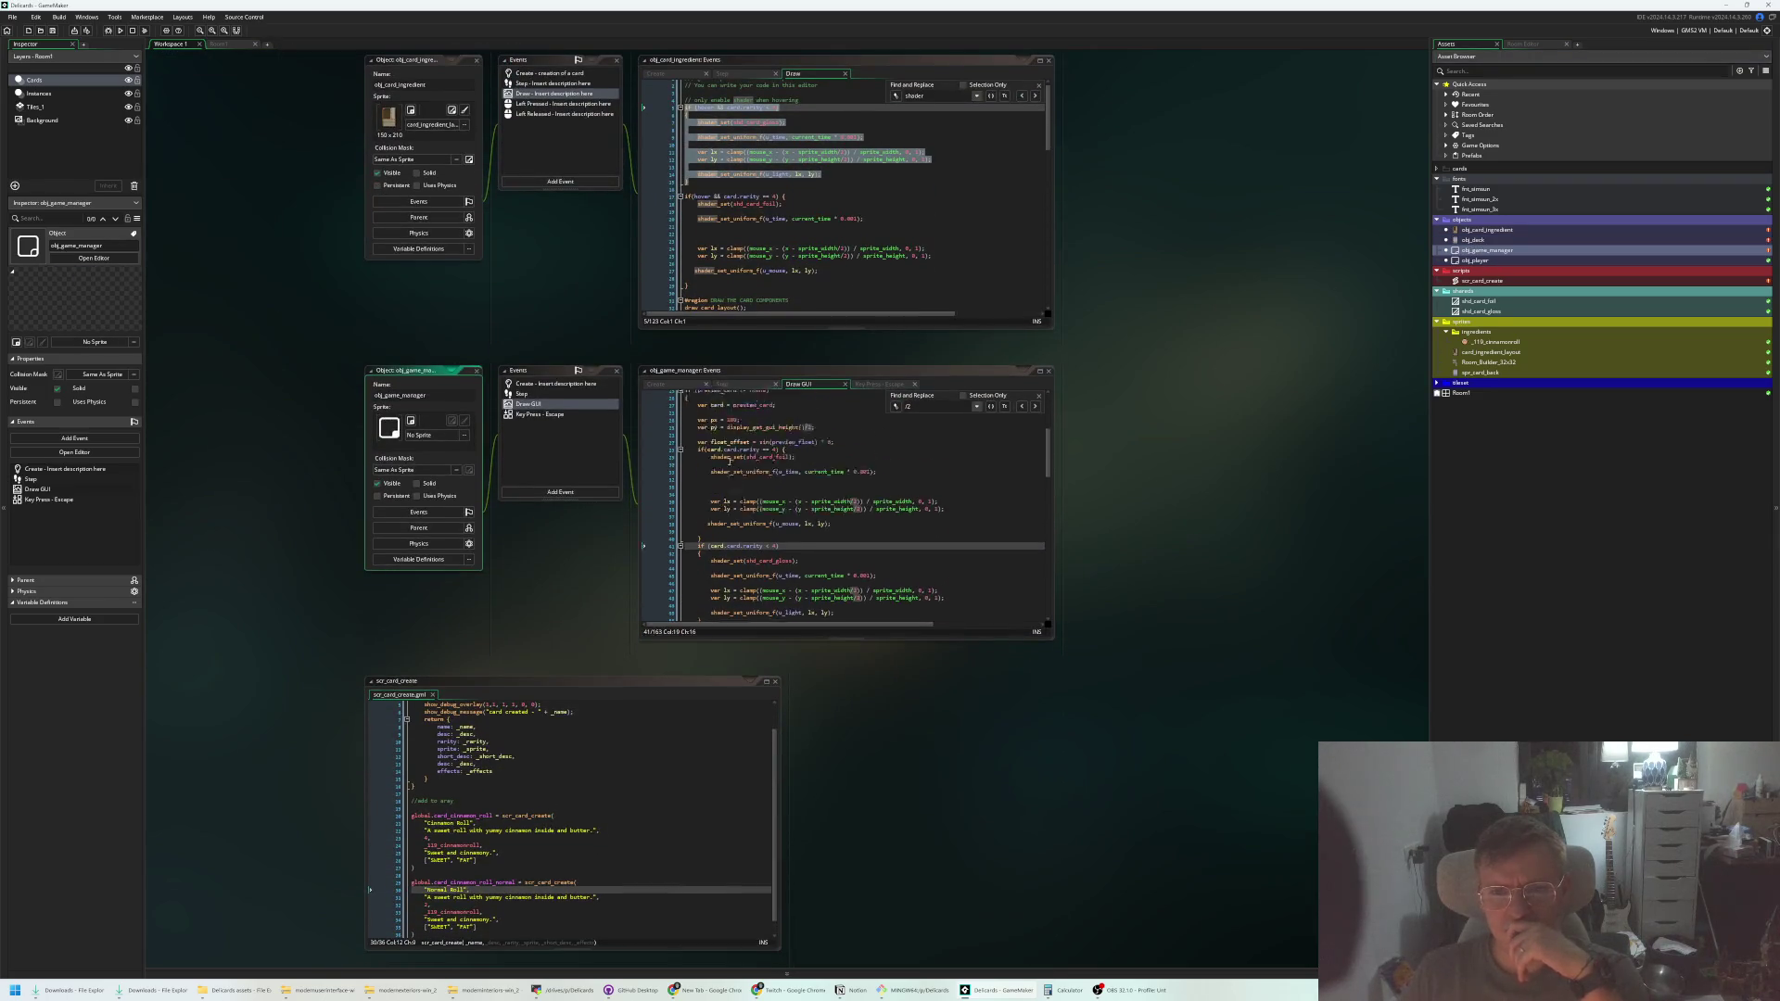
left_click(655, 384)
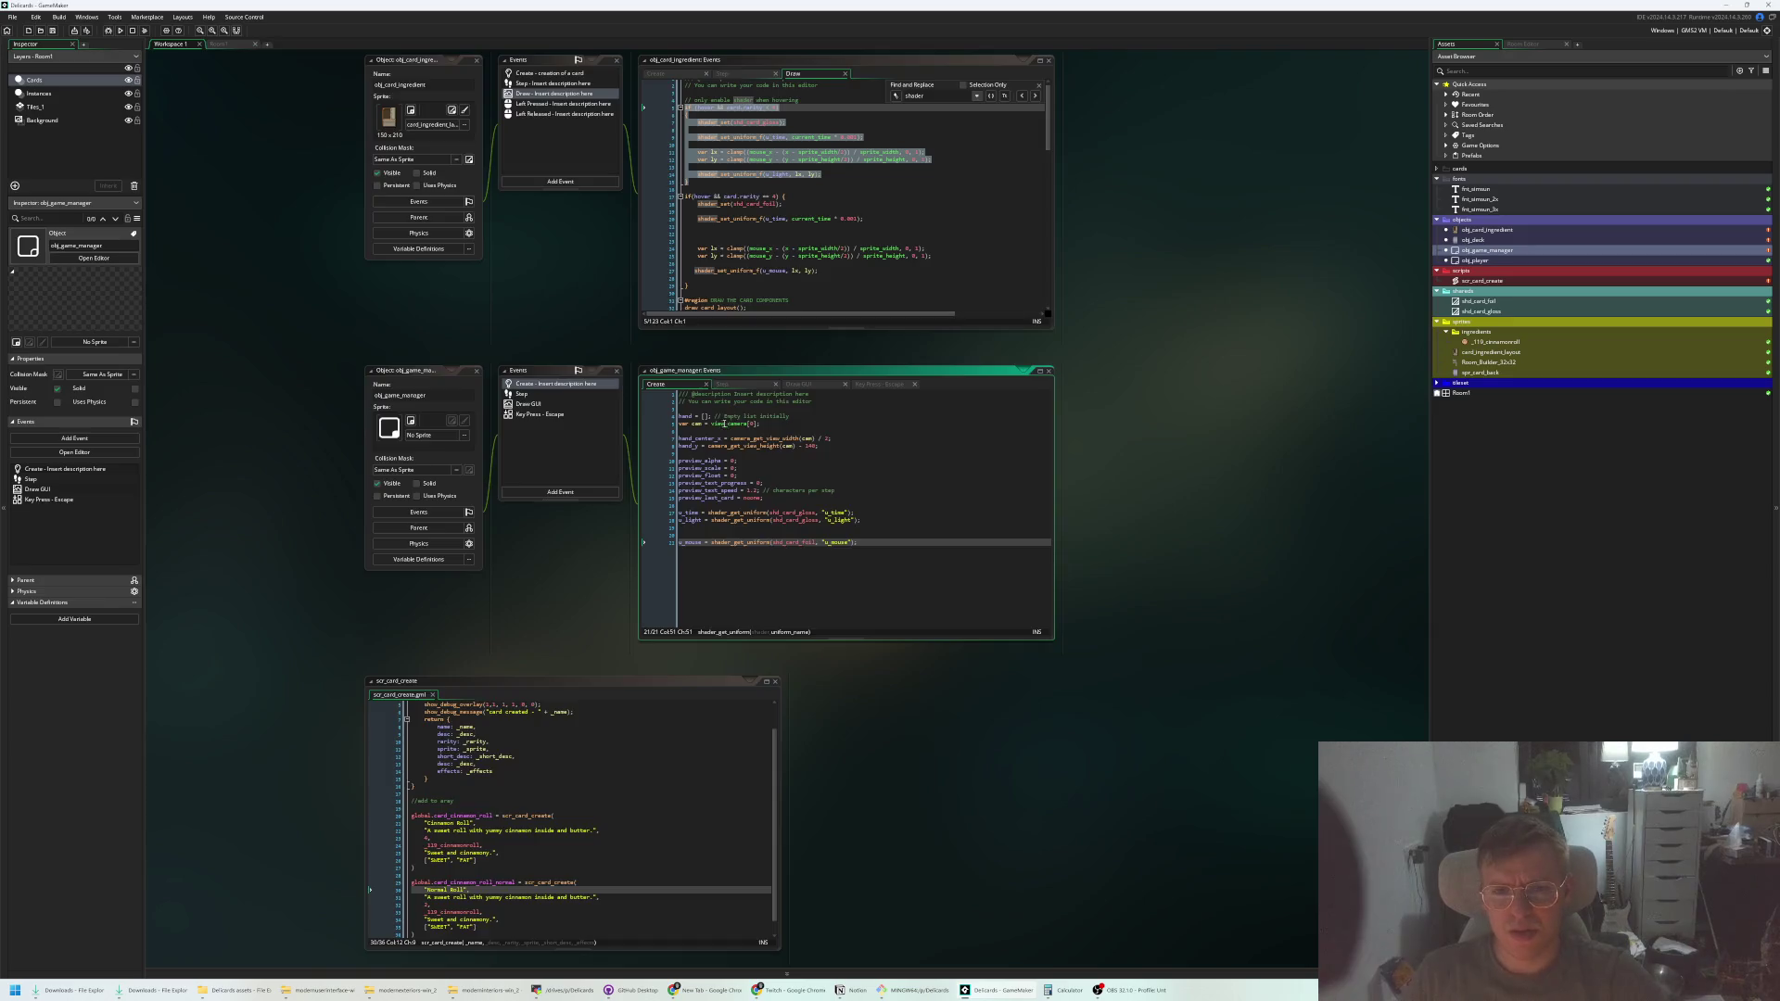
scroll(742, 422, "up", 5)
left_click(787, 402)
double_click(627, 401)
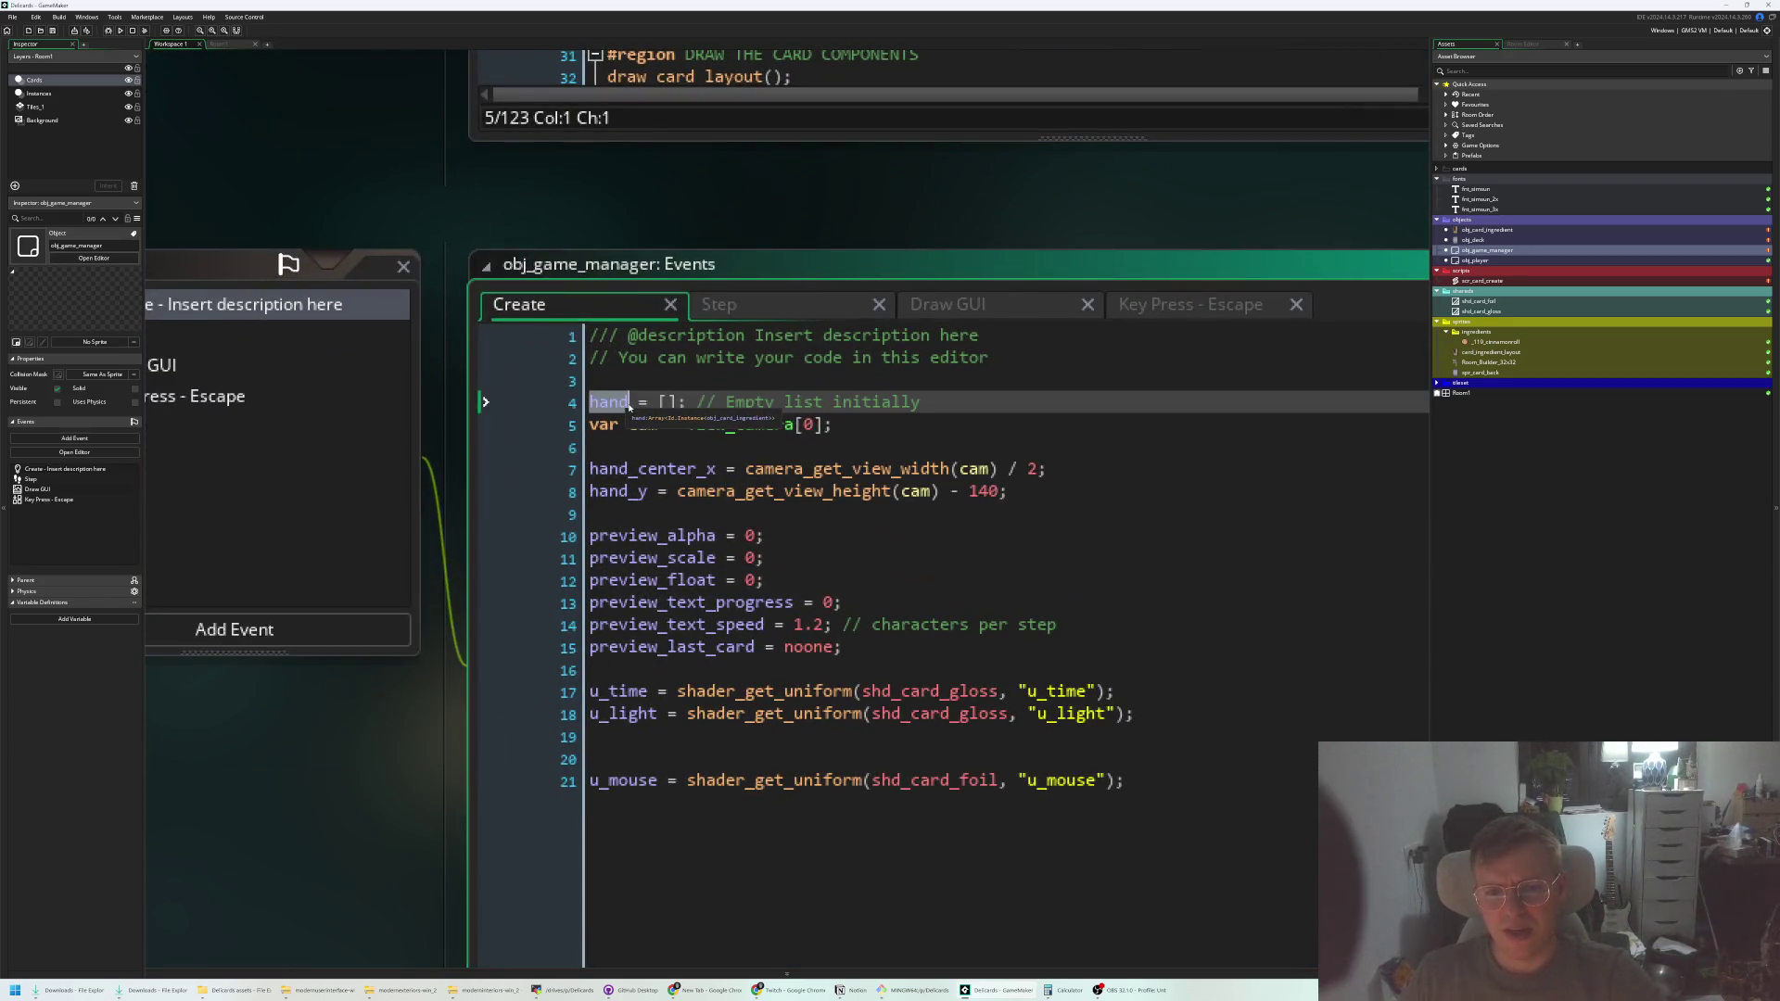
Search obj_game_manager's Step code for 'hand', then return to Create and back to obj_deck
left_click(765, 306)
key("ctrl+f")
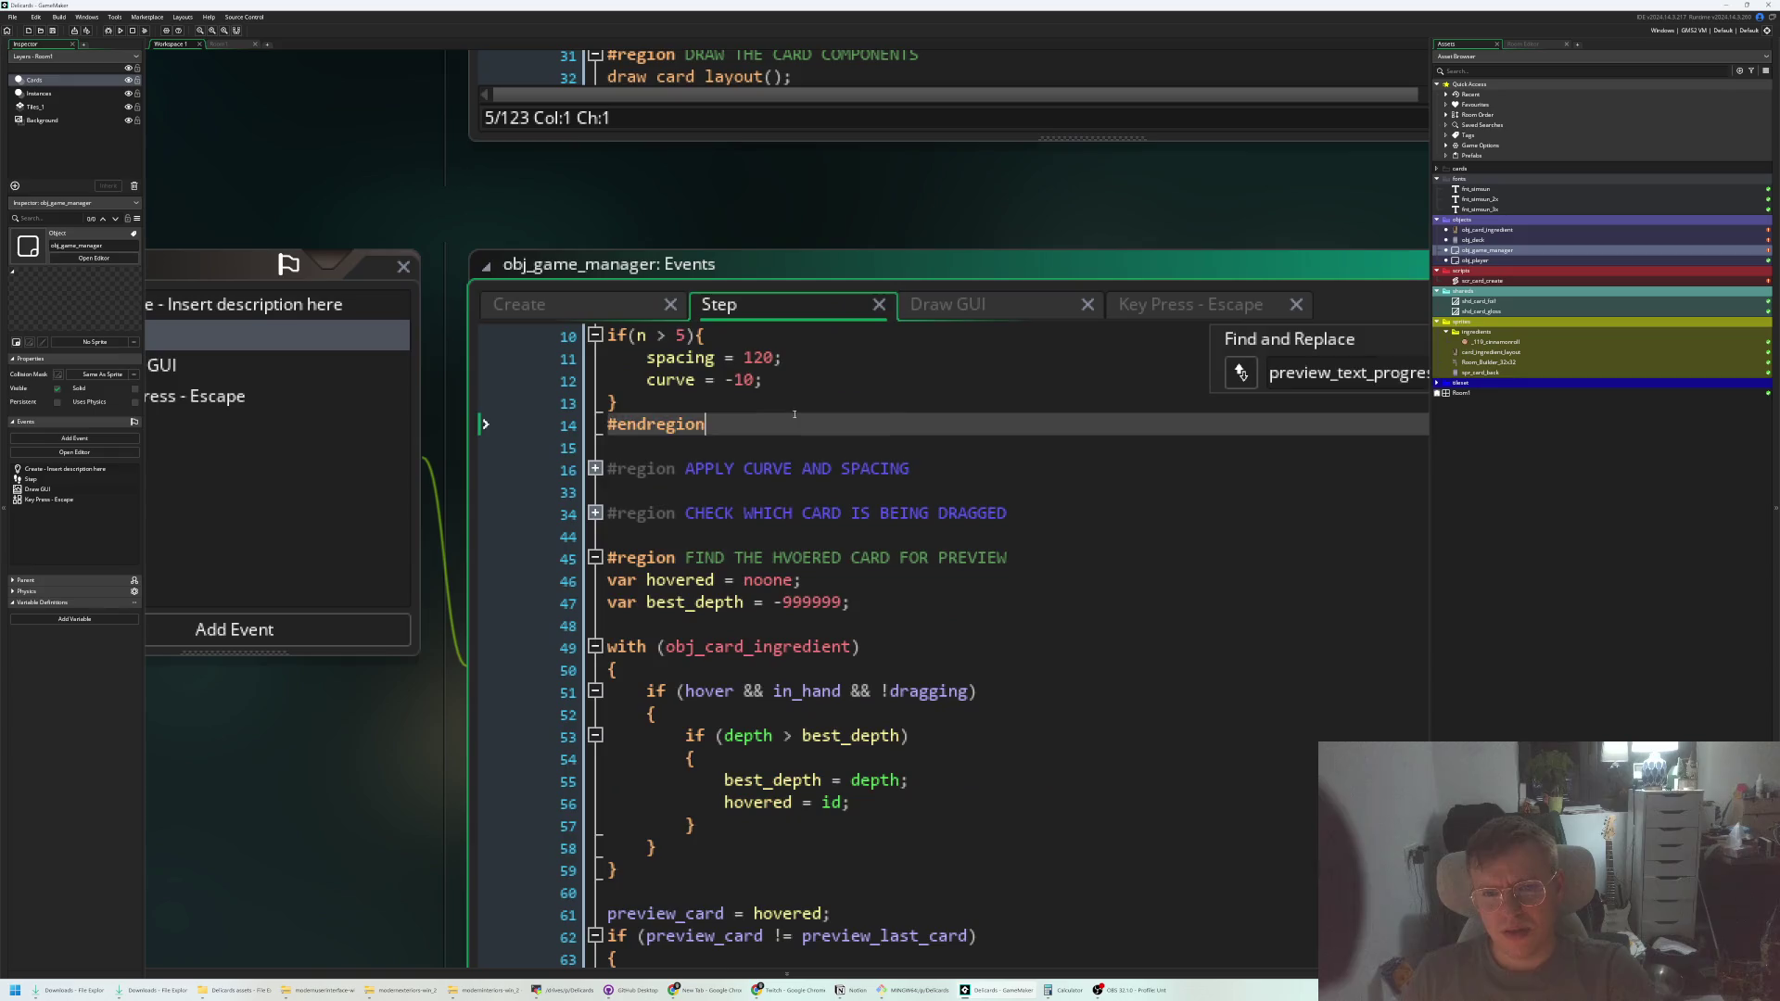
type("hand")
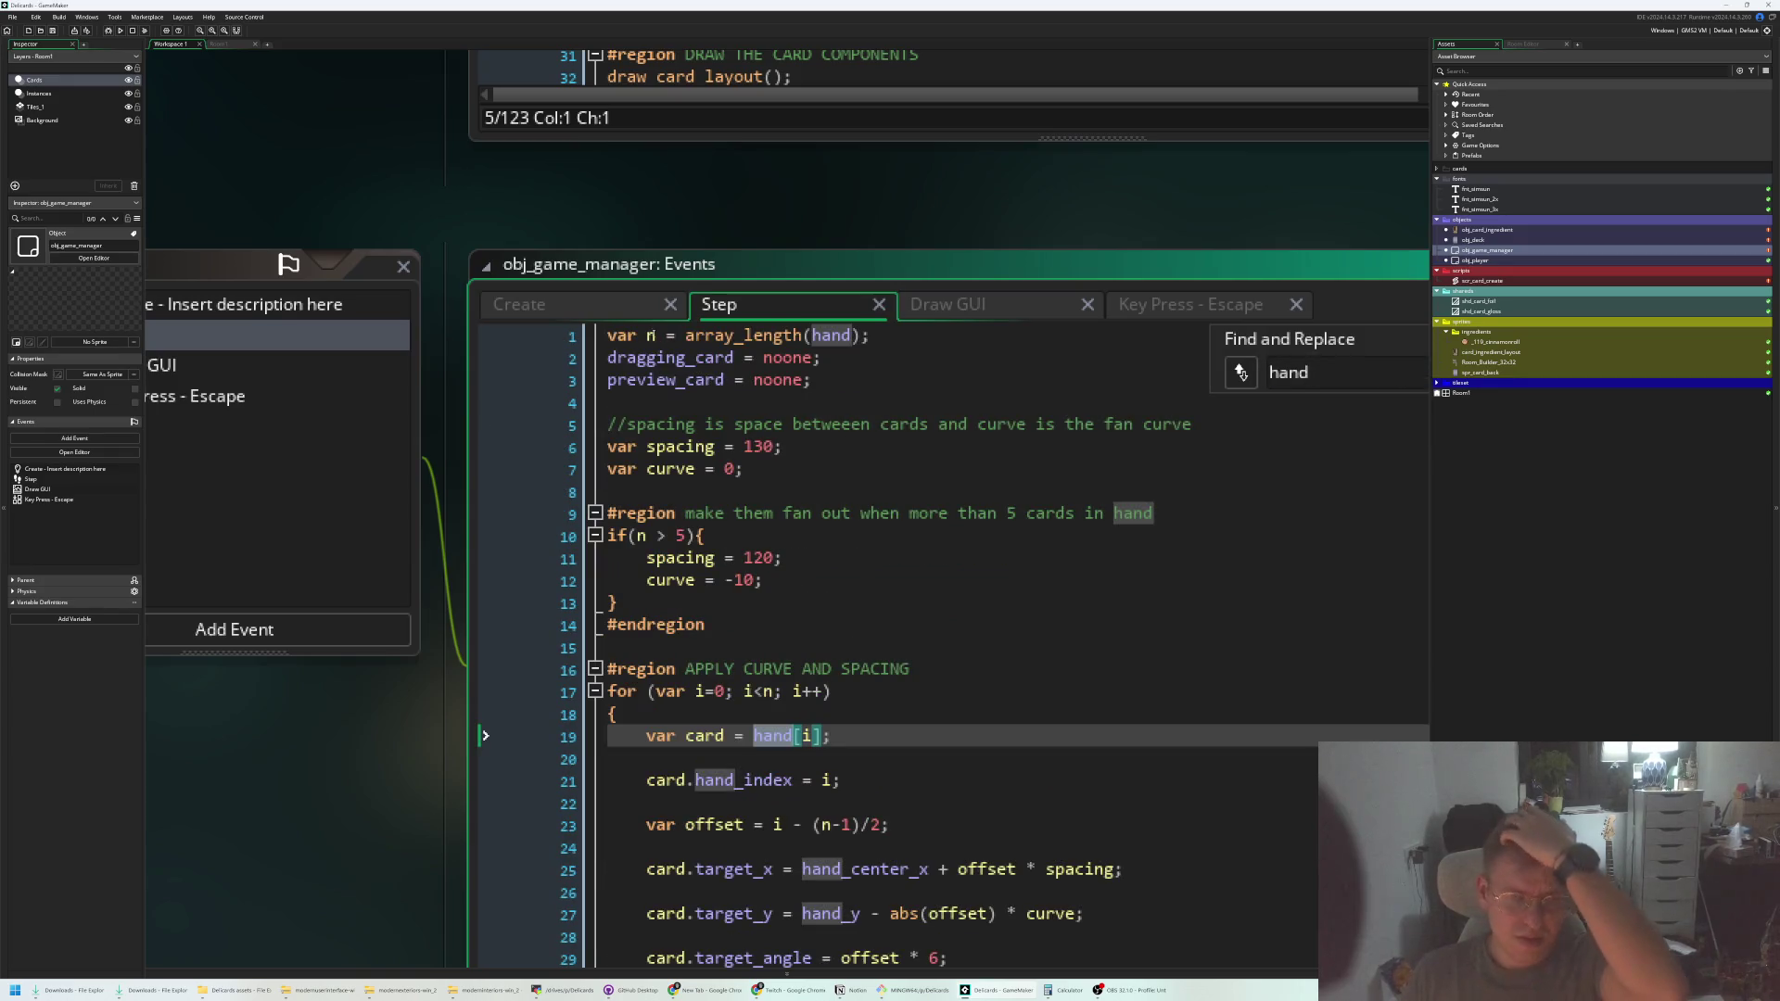
left_click(519, 304)
key("ctrl+Tab")
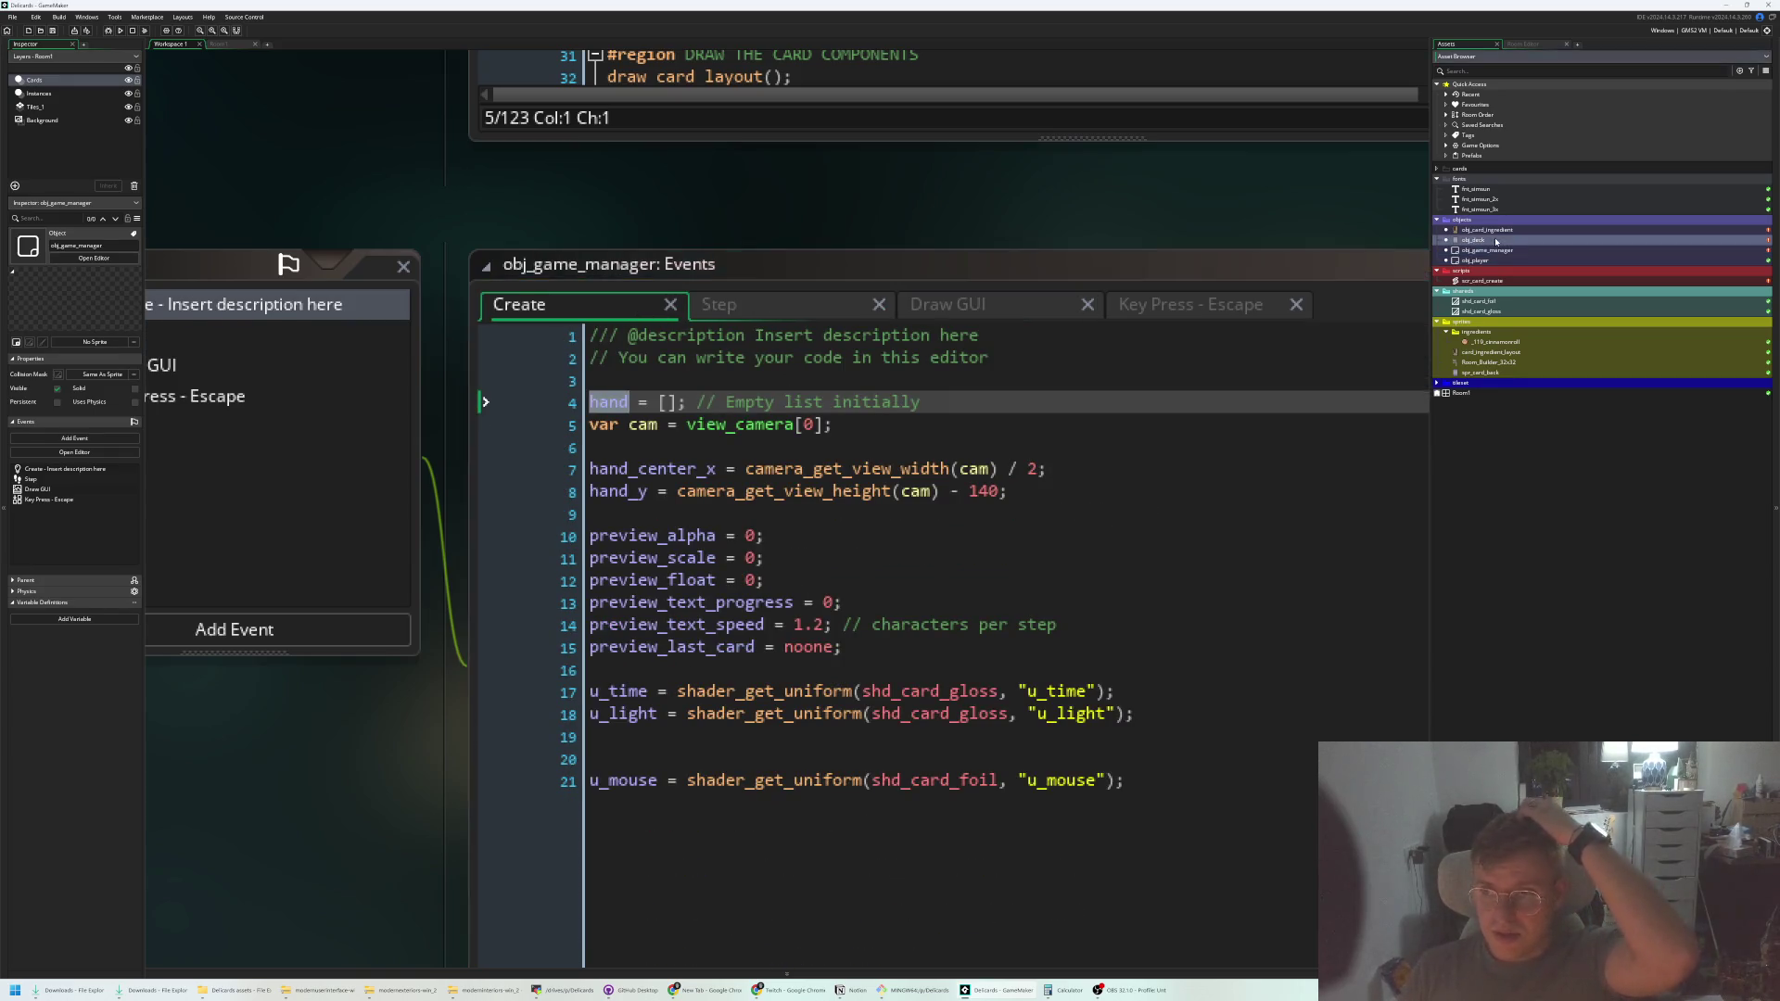
Fold draw_card and draw_normal_card, add 'cards_in_deck = [];' as line 2, and save
scroll(452, 444, "up", 3)
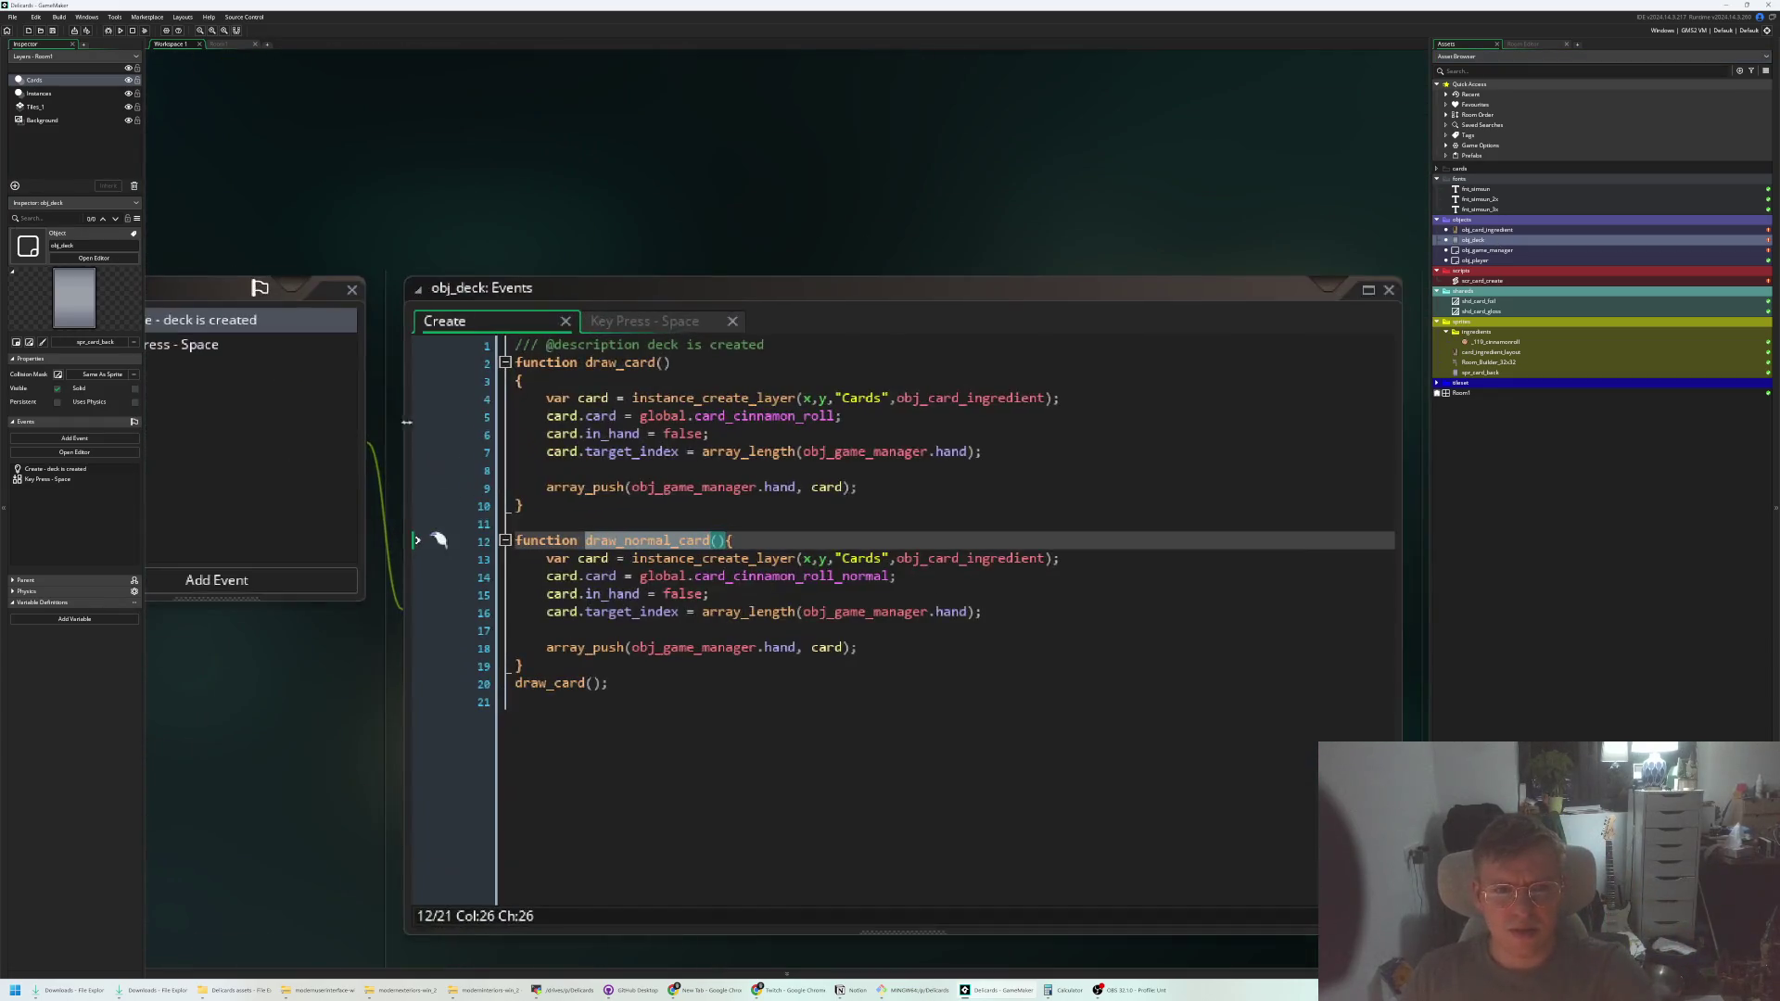
left_click(732, 459)
left_click(1040, 780)
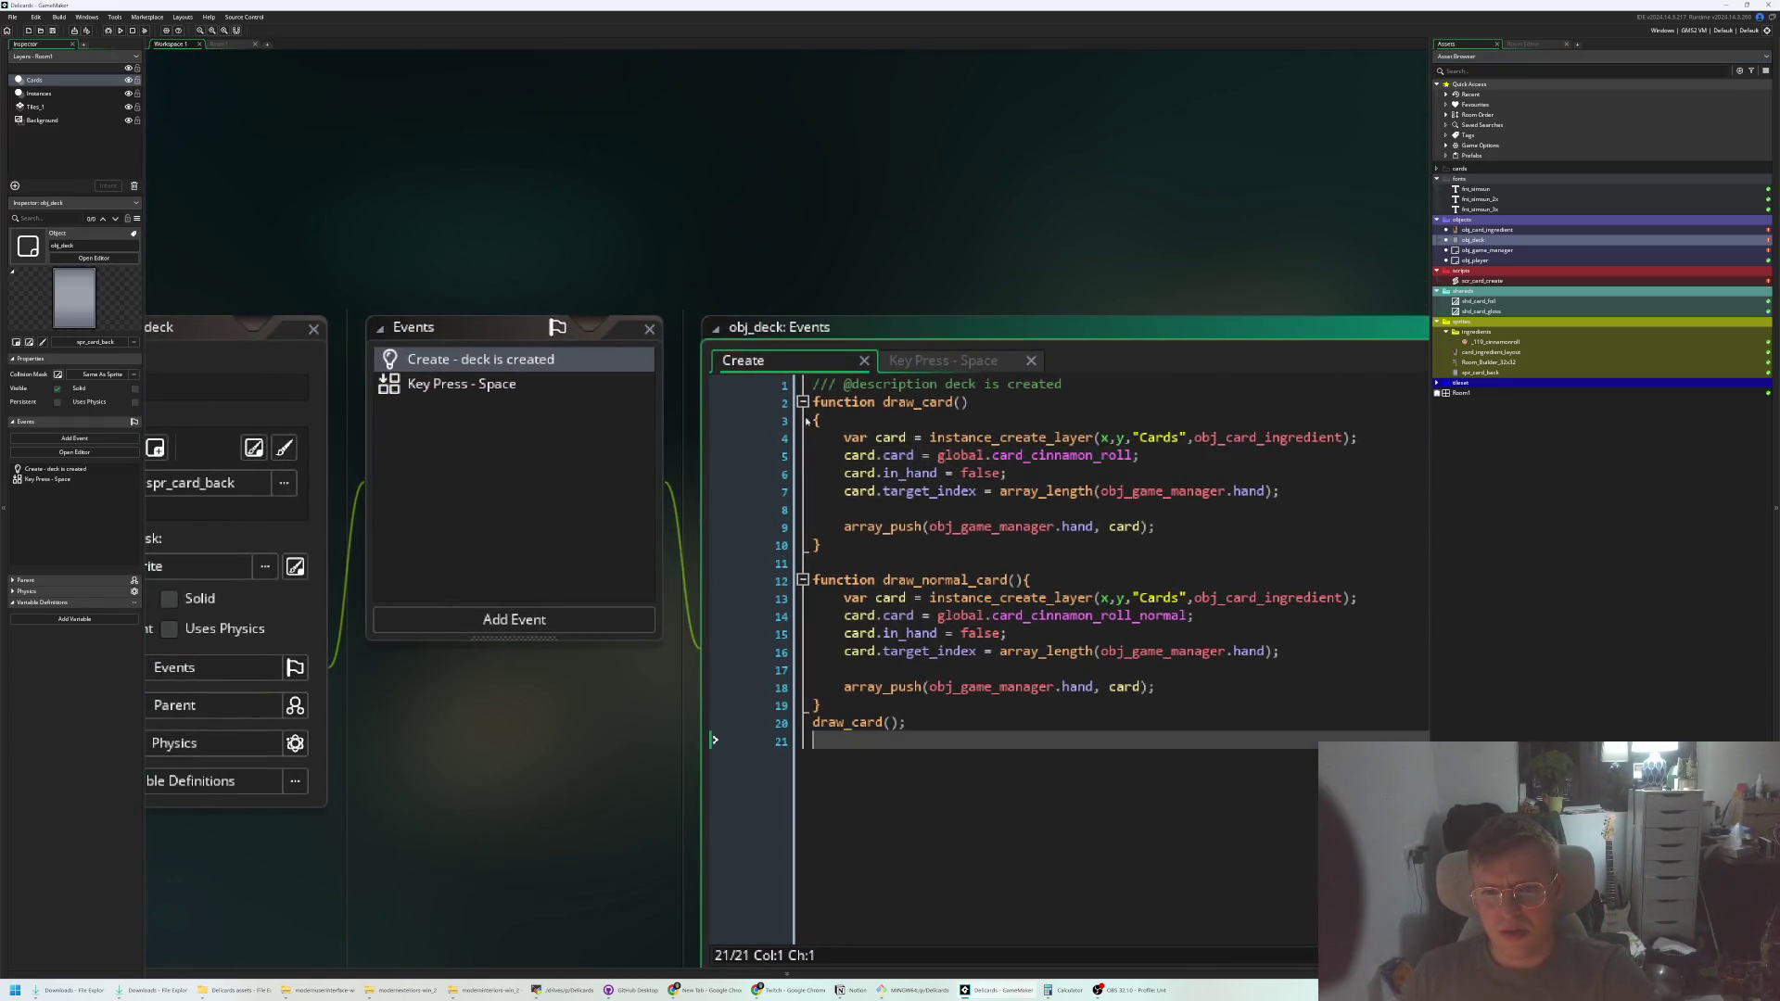
left_click(803, 402)
left_click(803, 437)
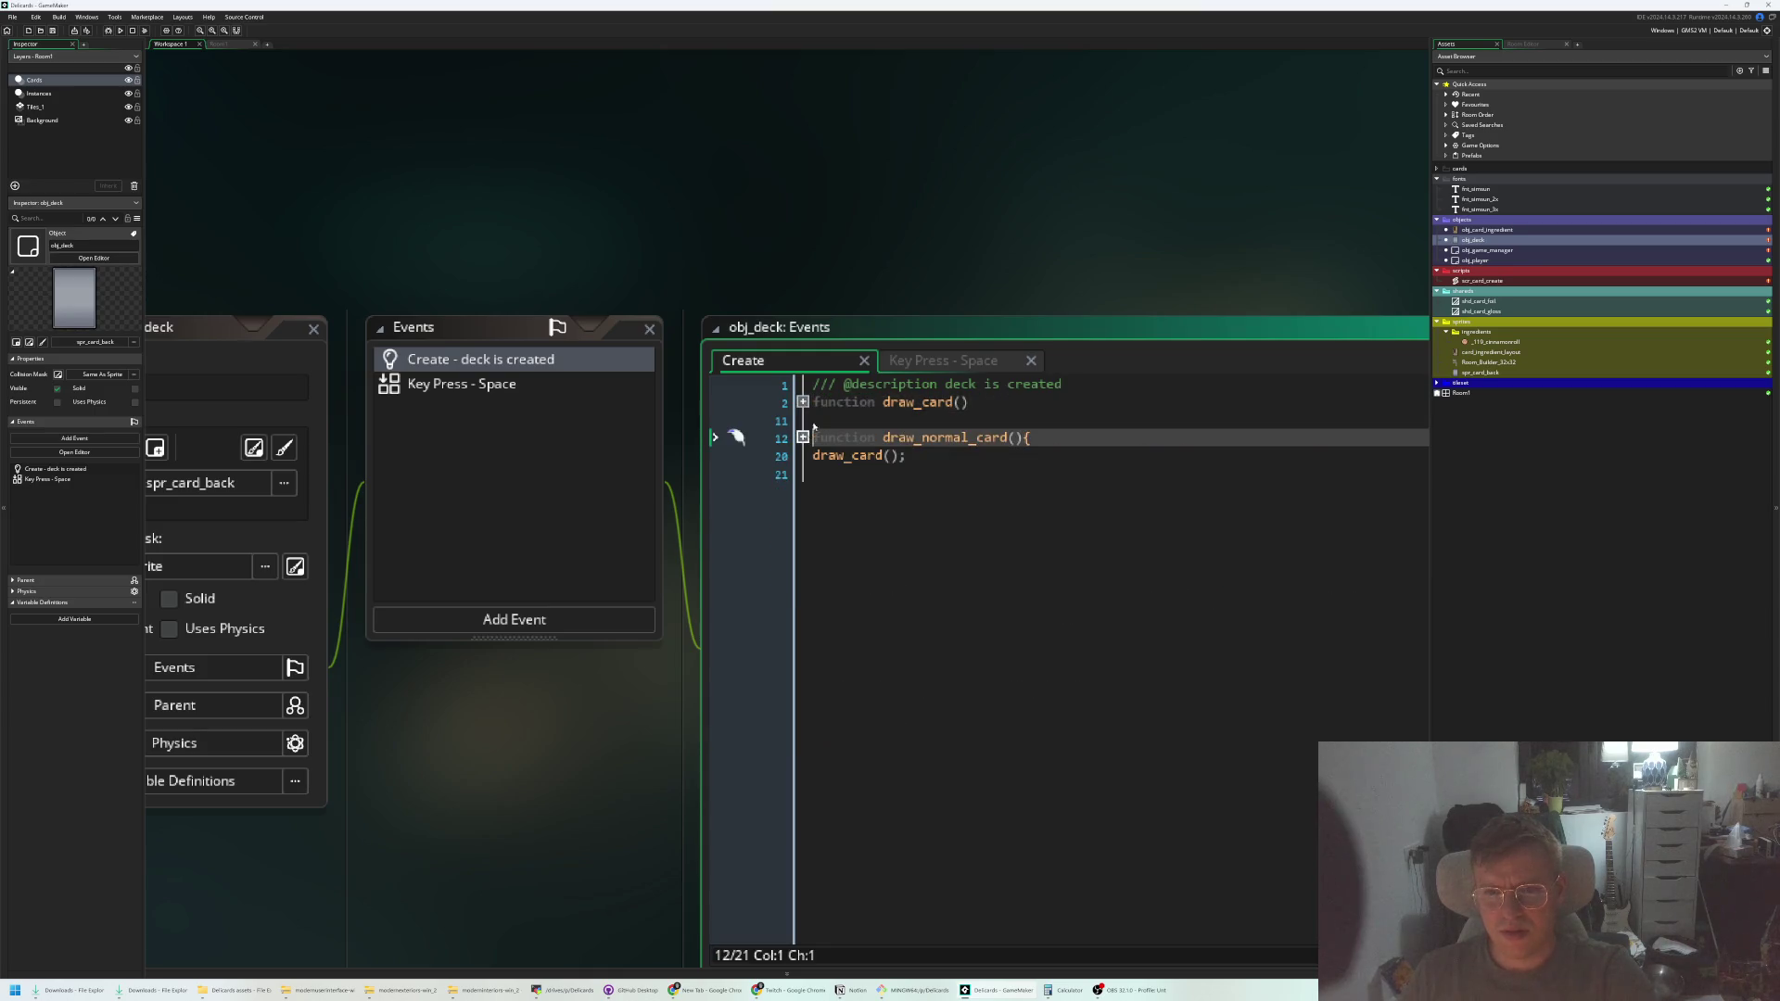
left_click(1085, 376)
key("Return")
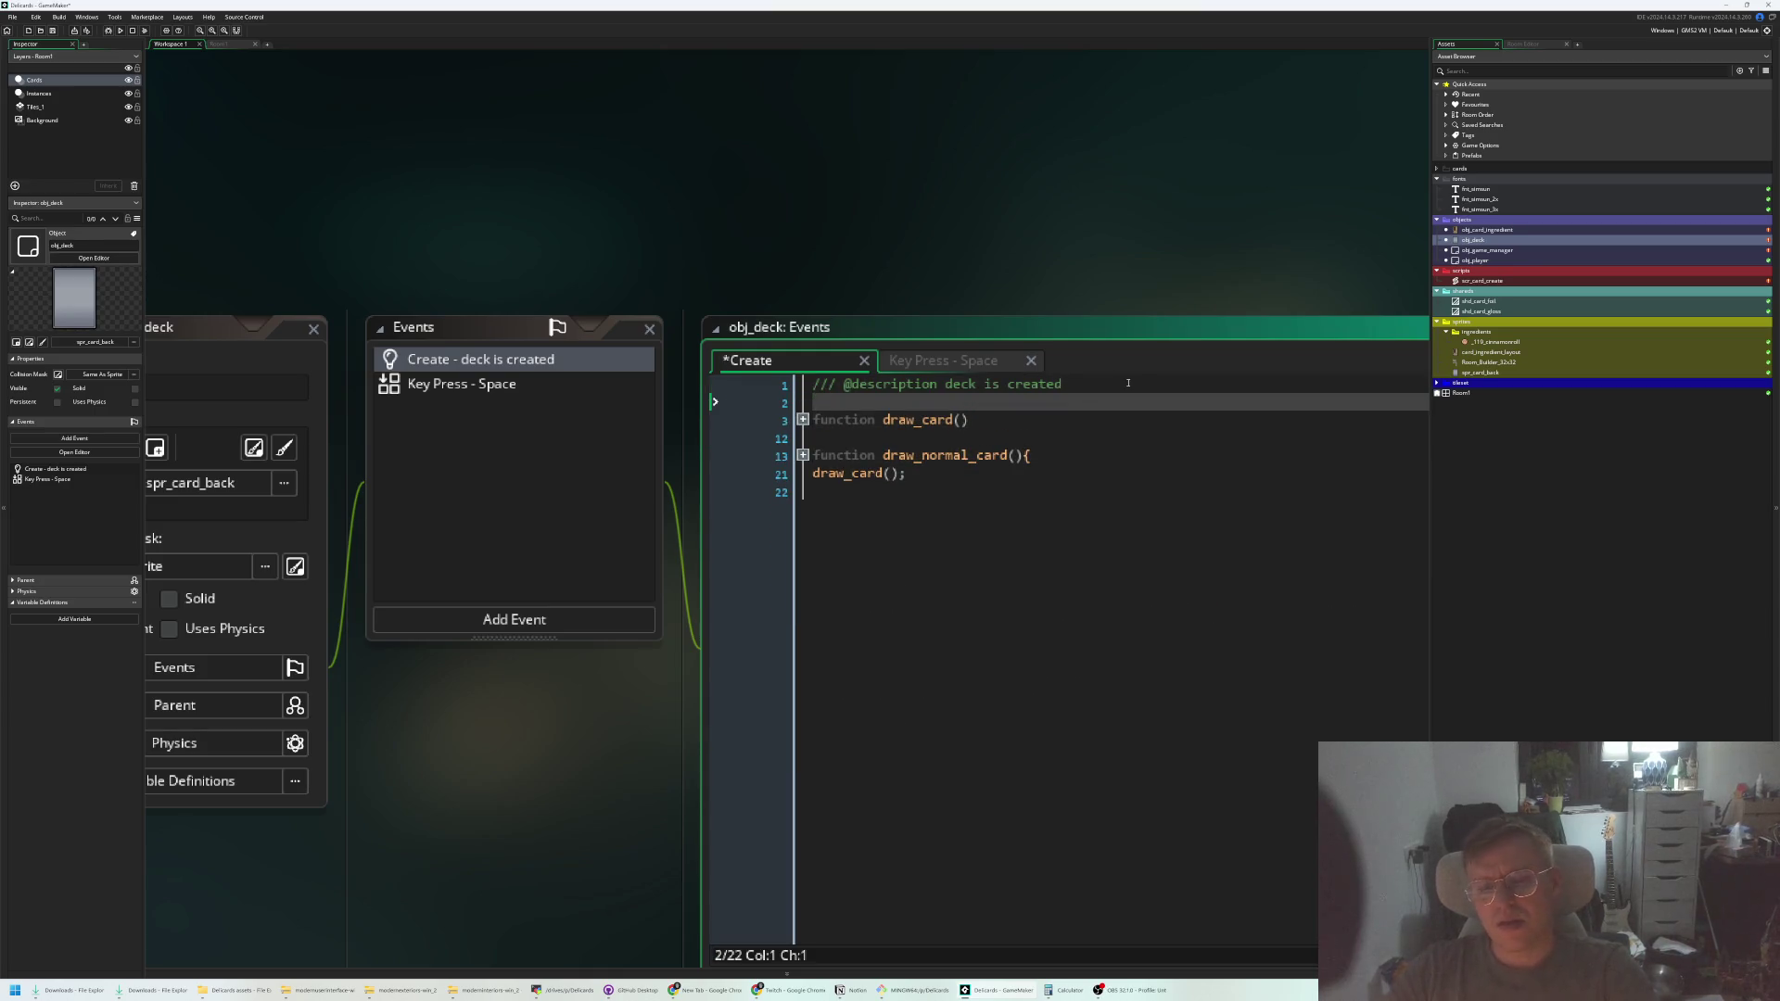
type("cards_in_deck = ")
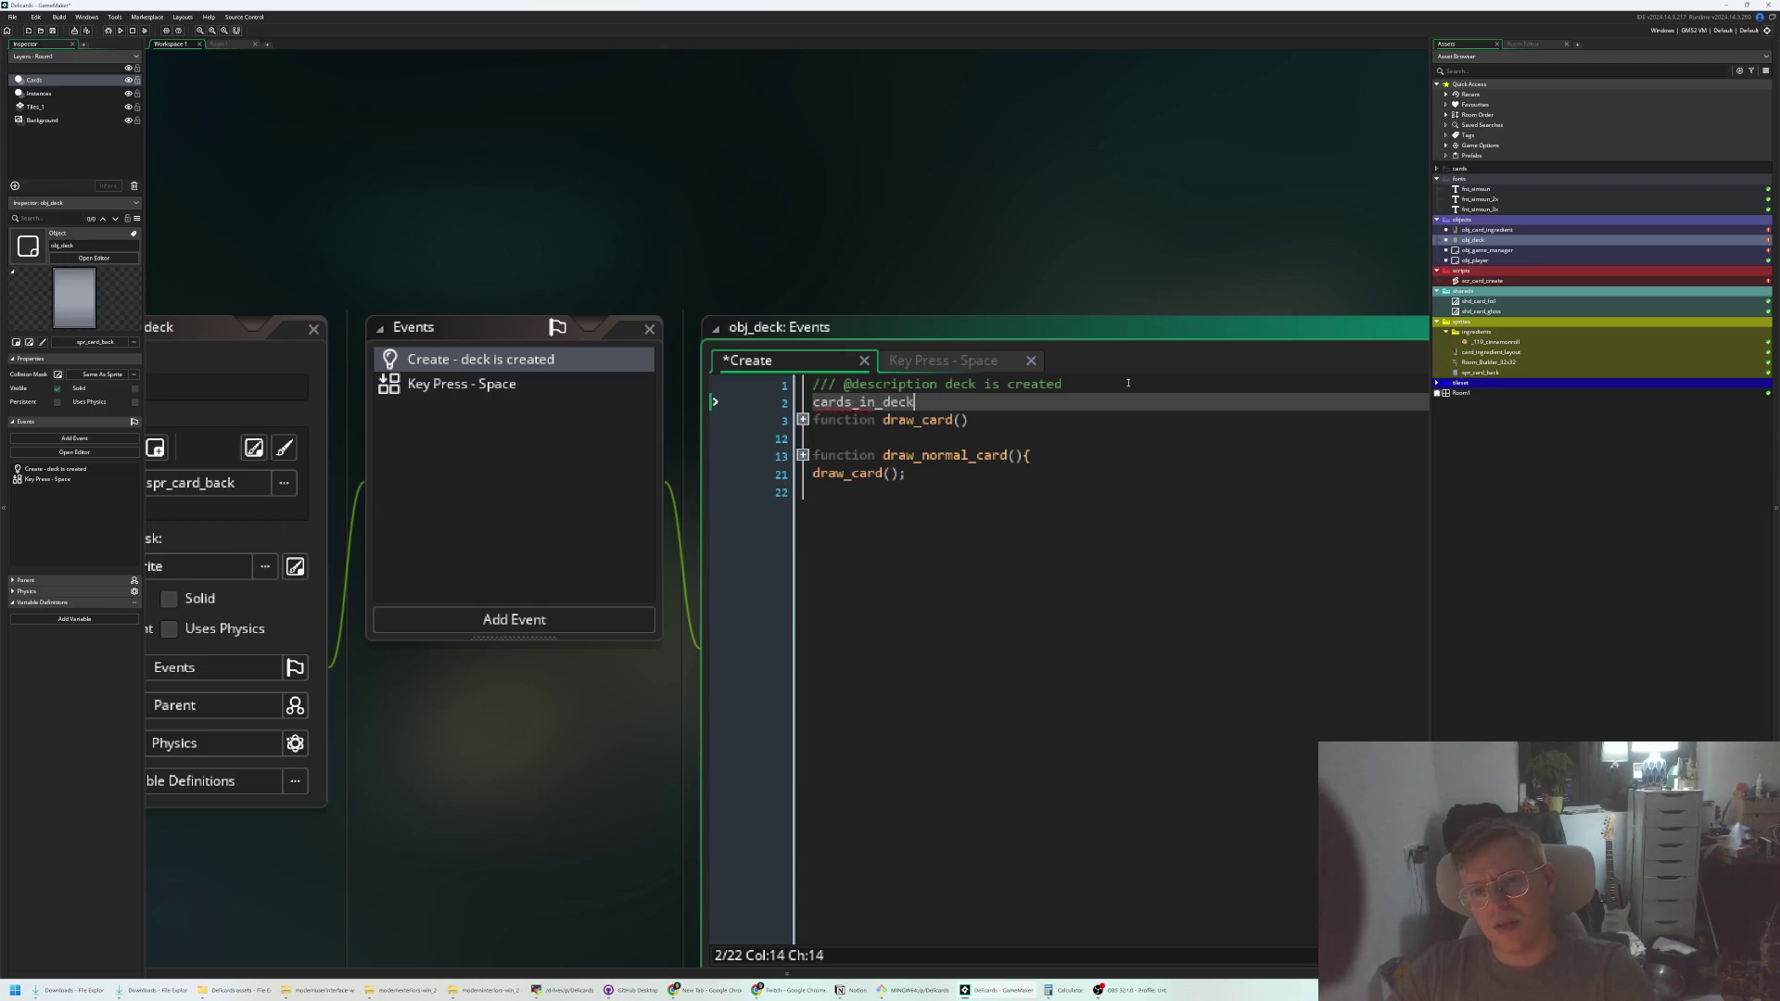
type("[];")
key("ctrl+s")
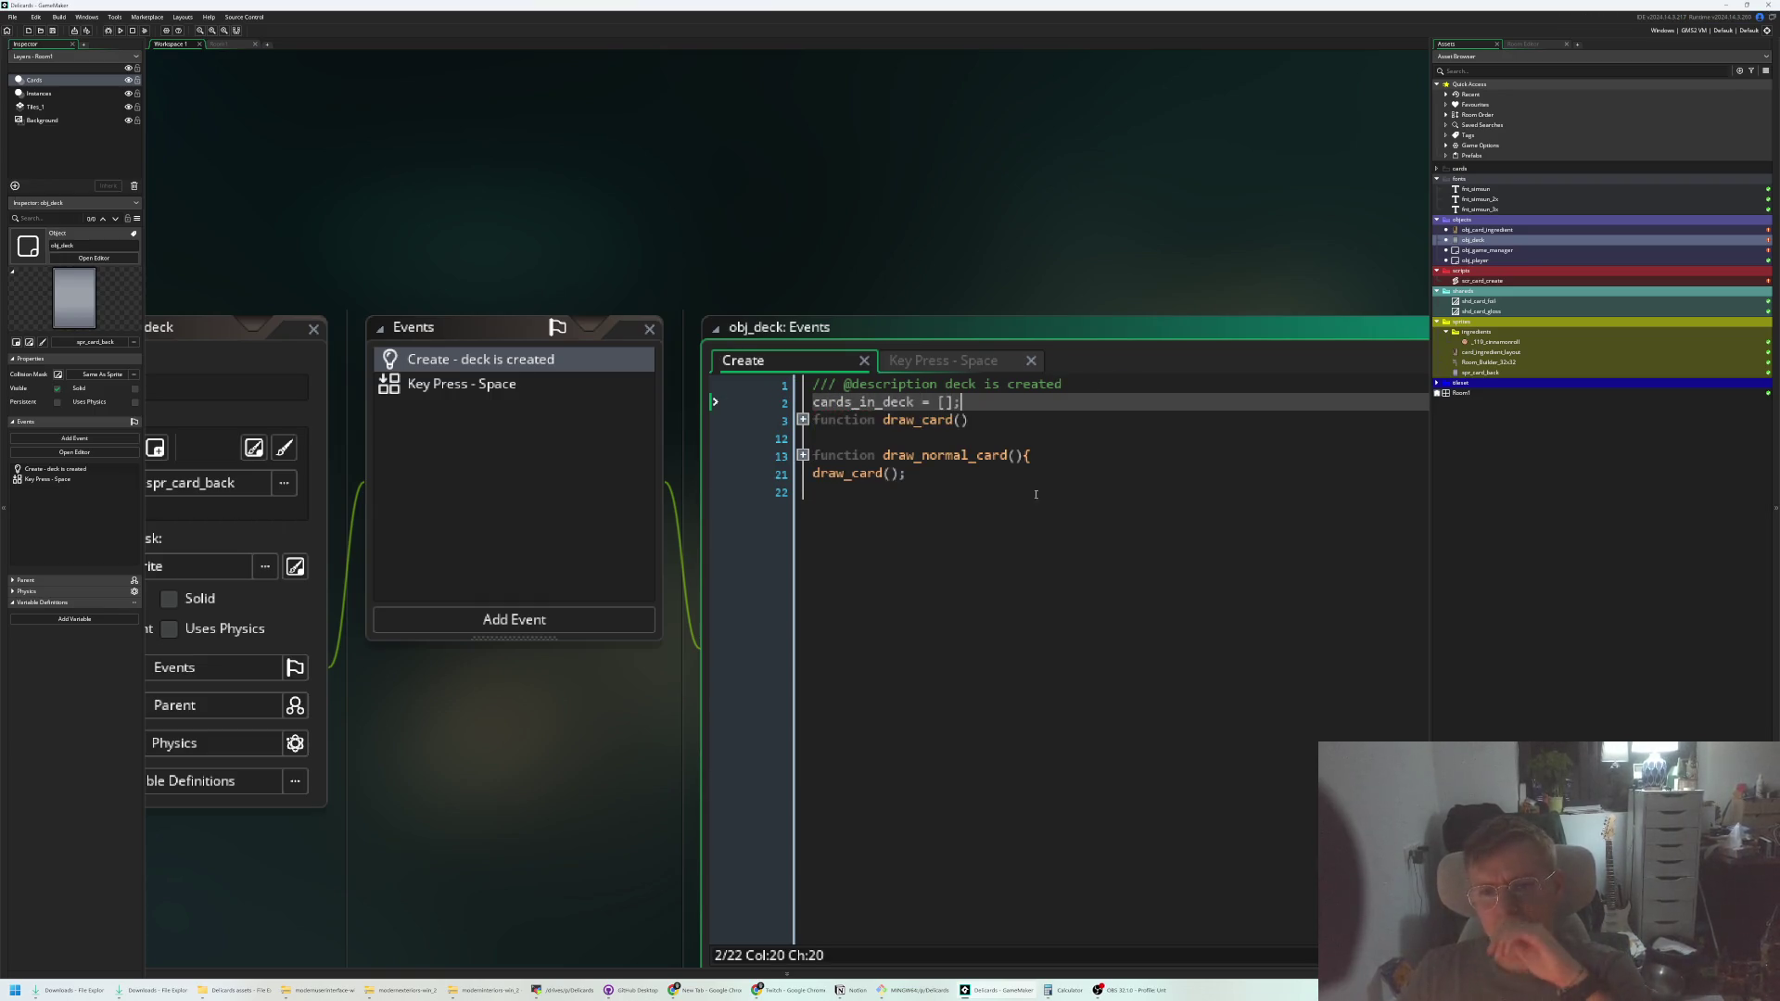
left_click(771, 476)
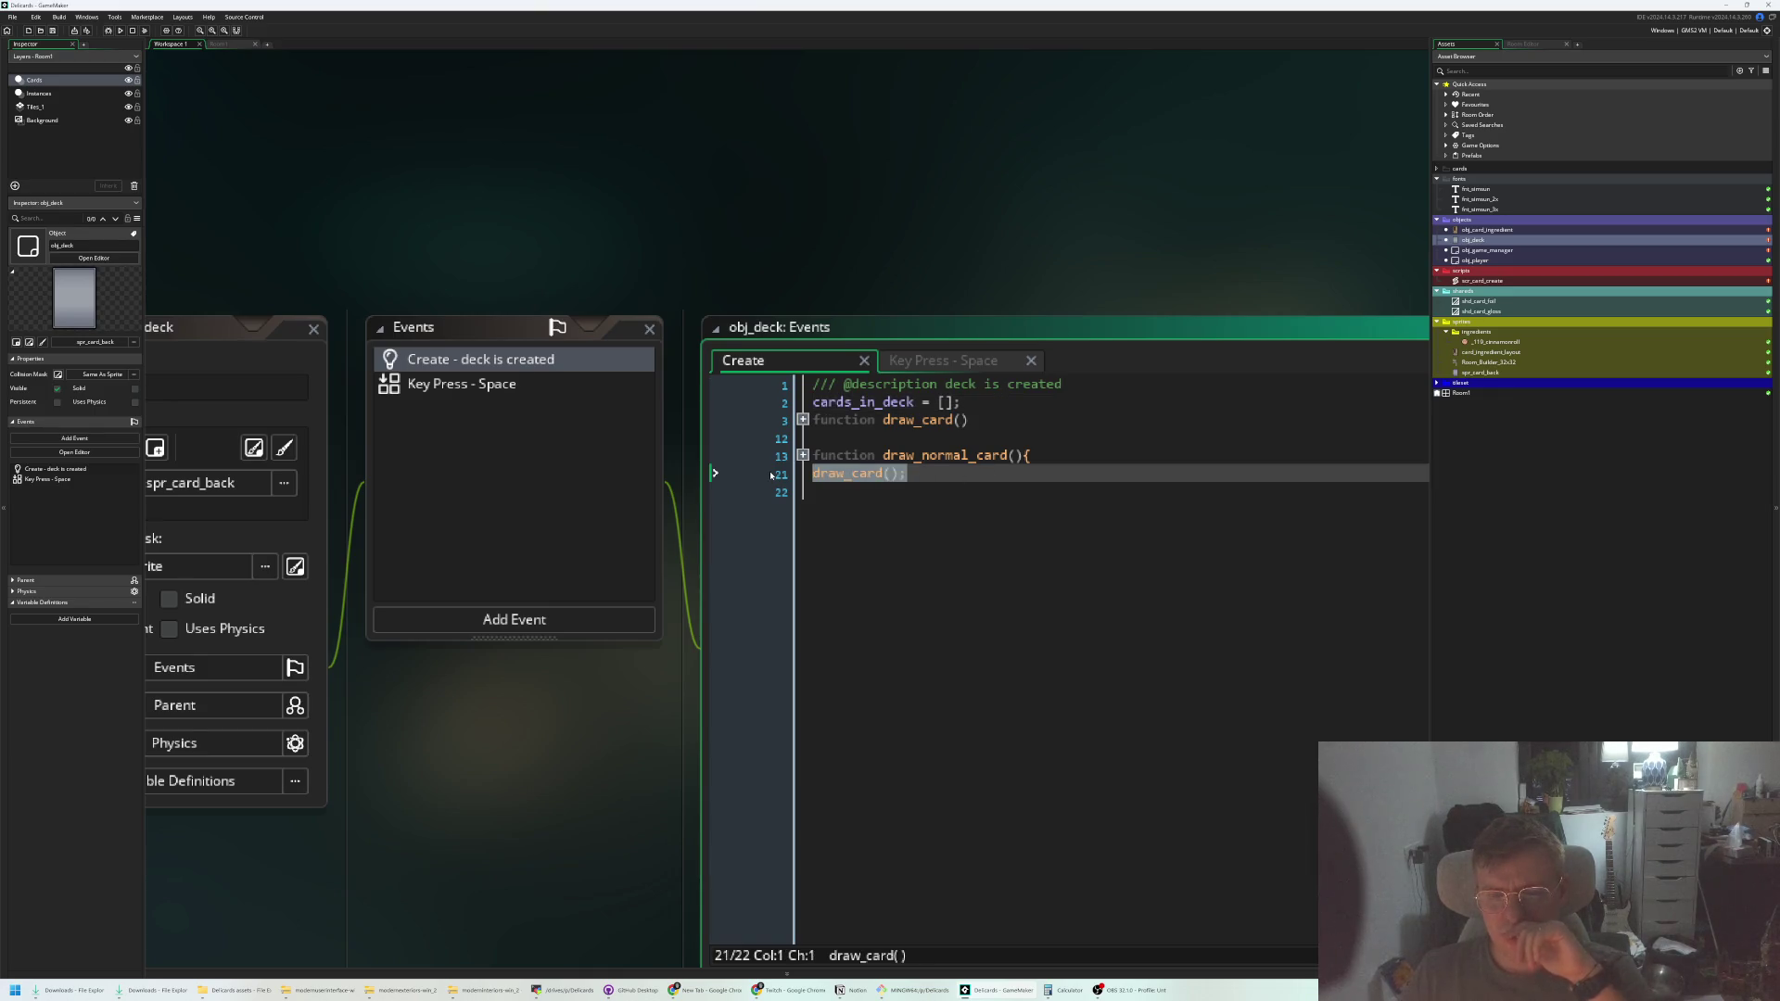
left_click(967, 481)
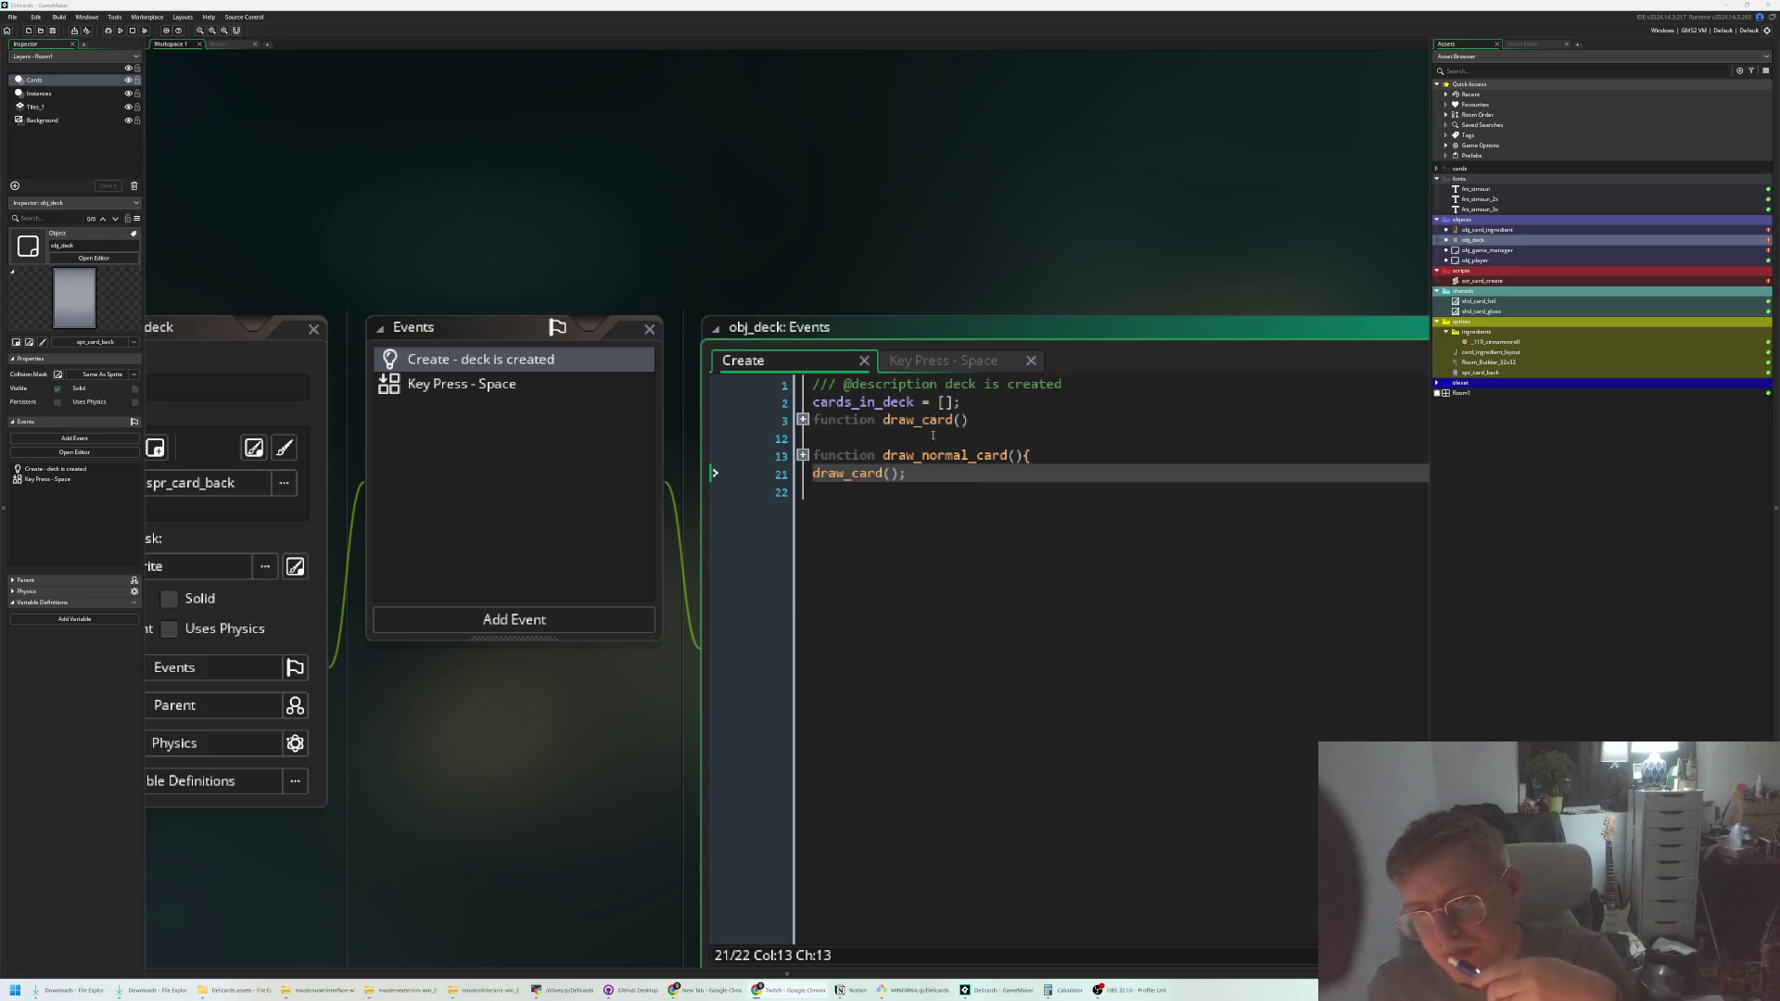
Pan the workspace right and back, collapse the ingredients folder, and toggle the shaders folder
left_click(952, 531)
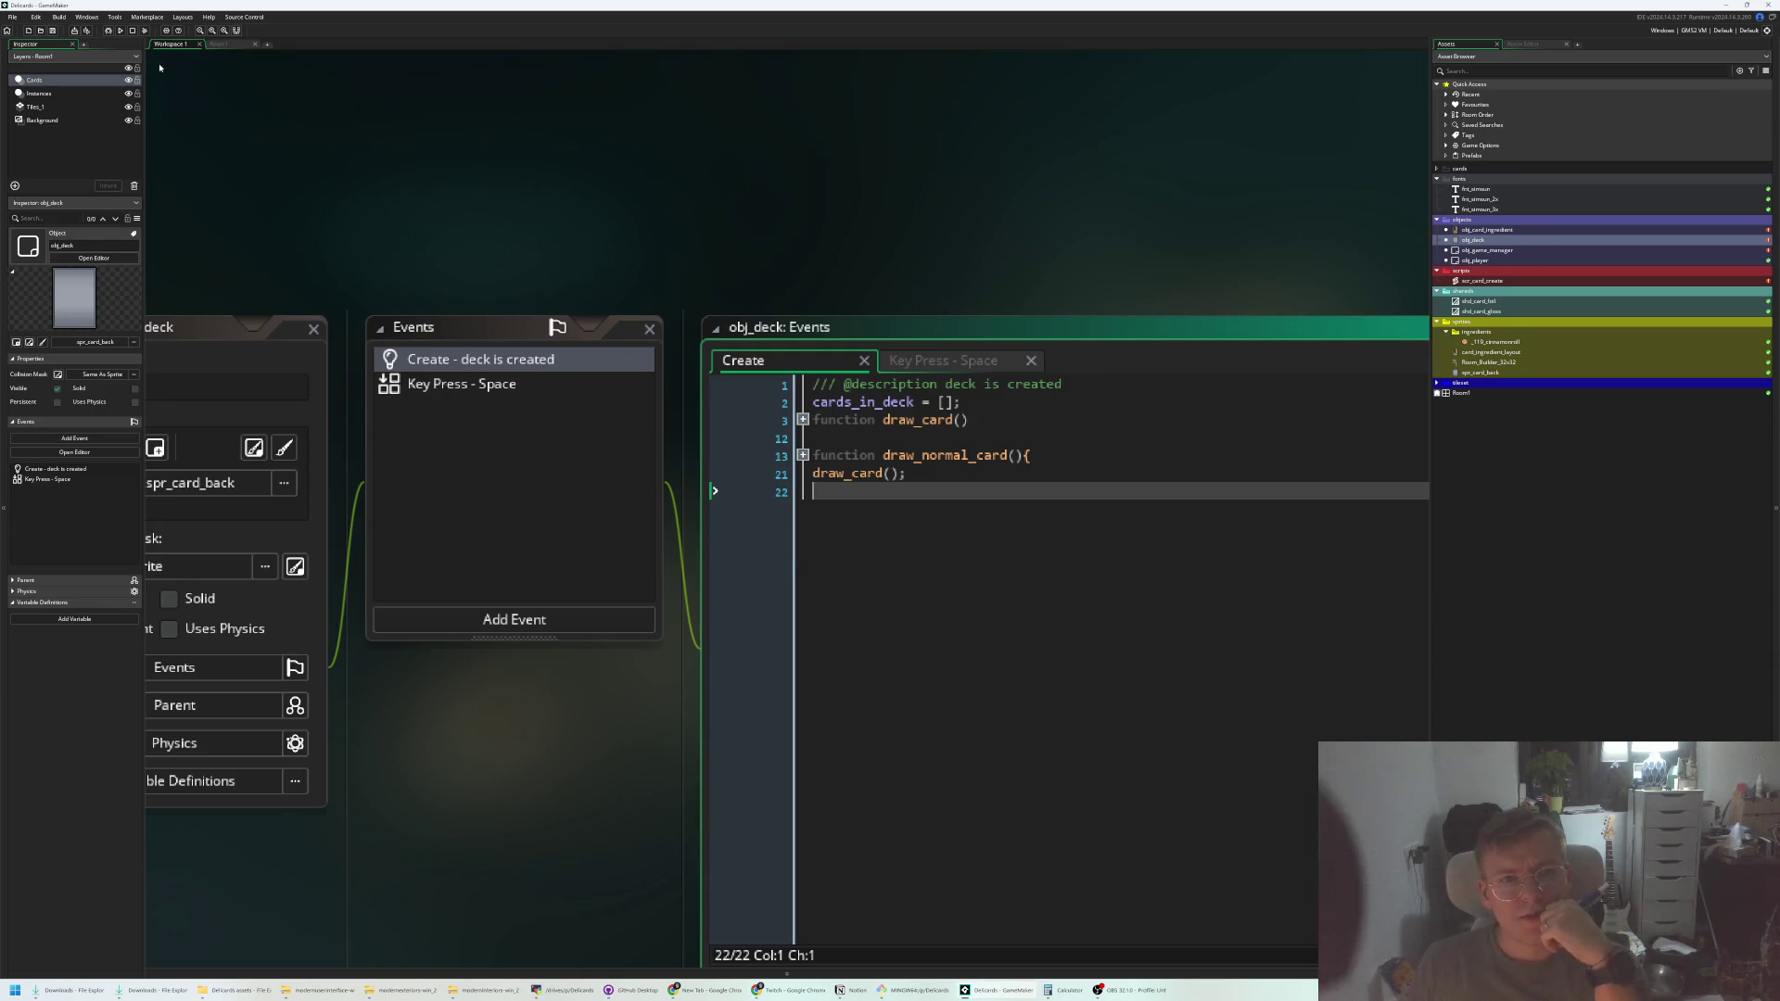
left_click_drag(567, 288, 724, 322)
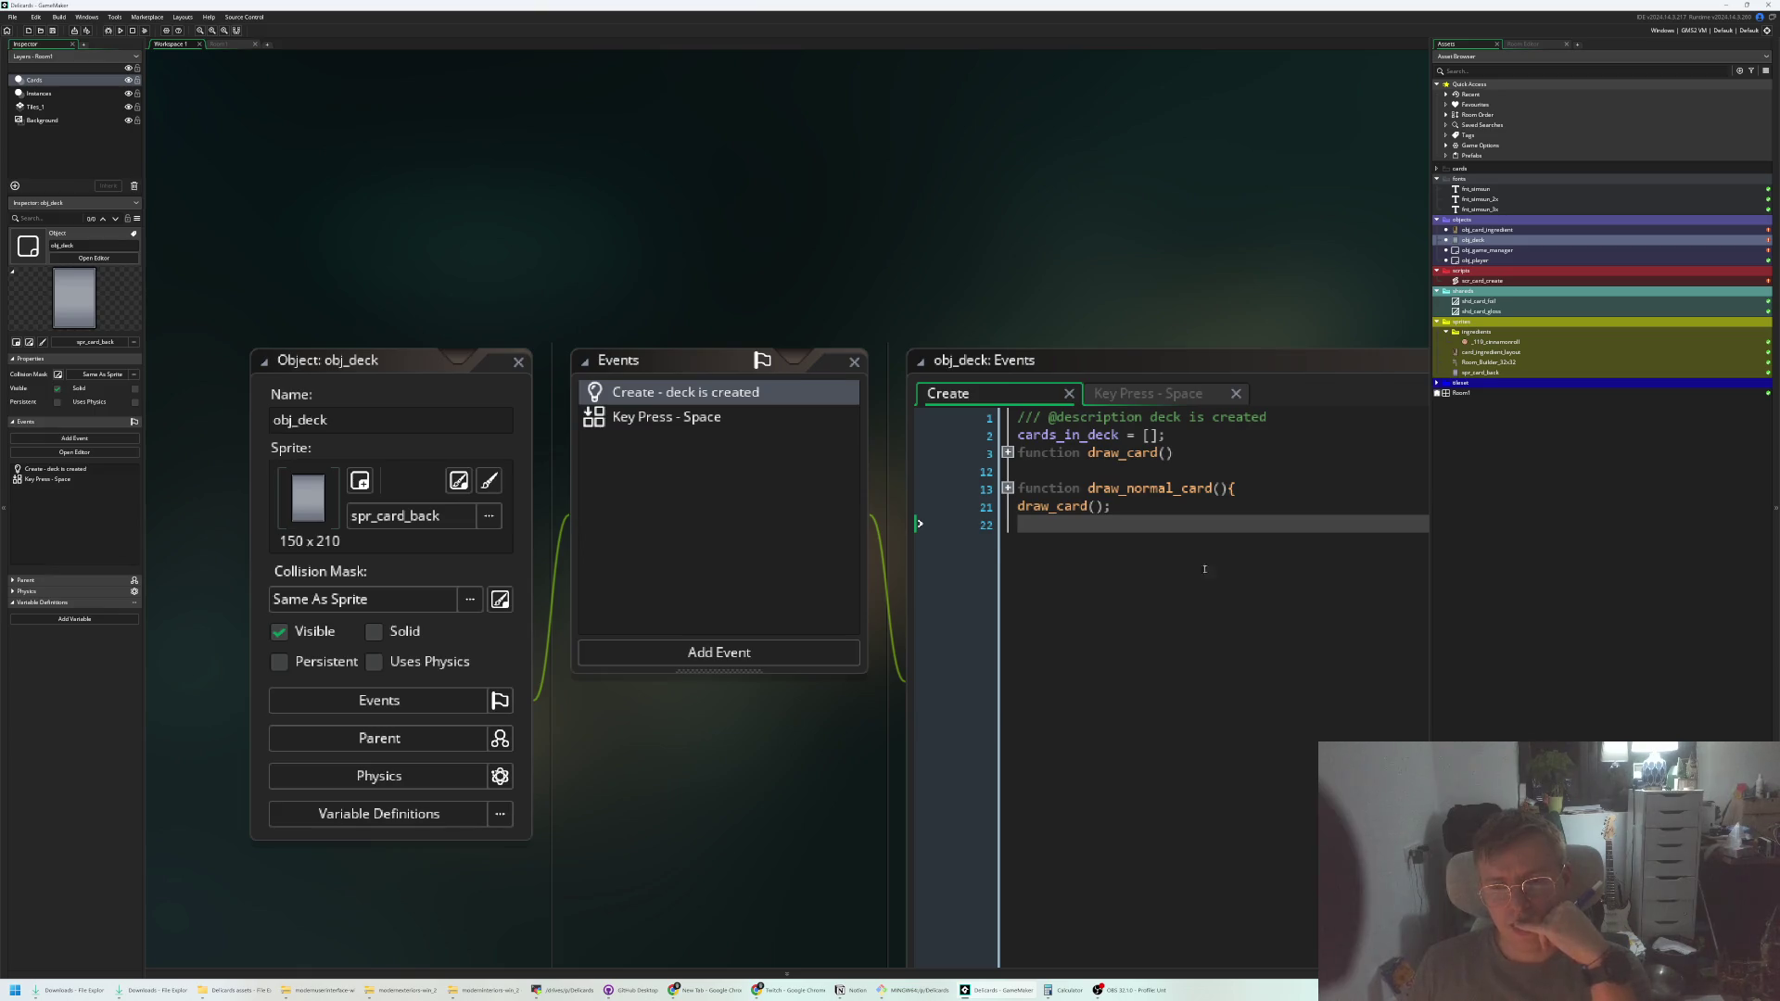
left_click(1156, 560)
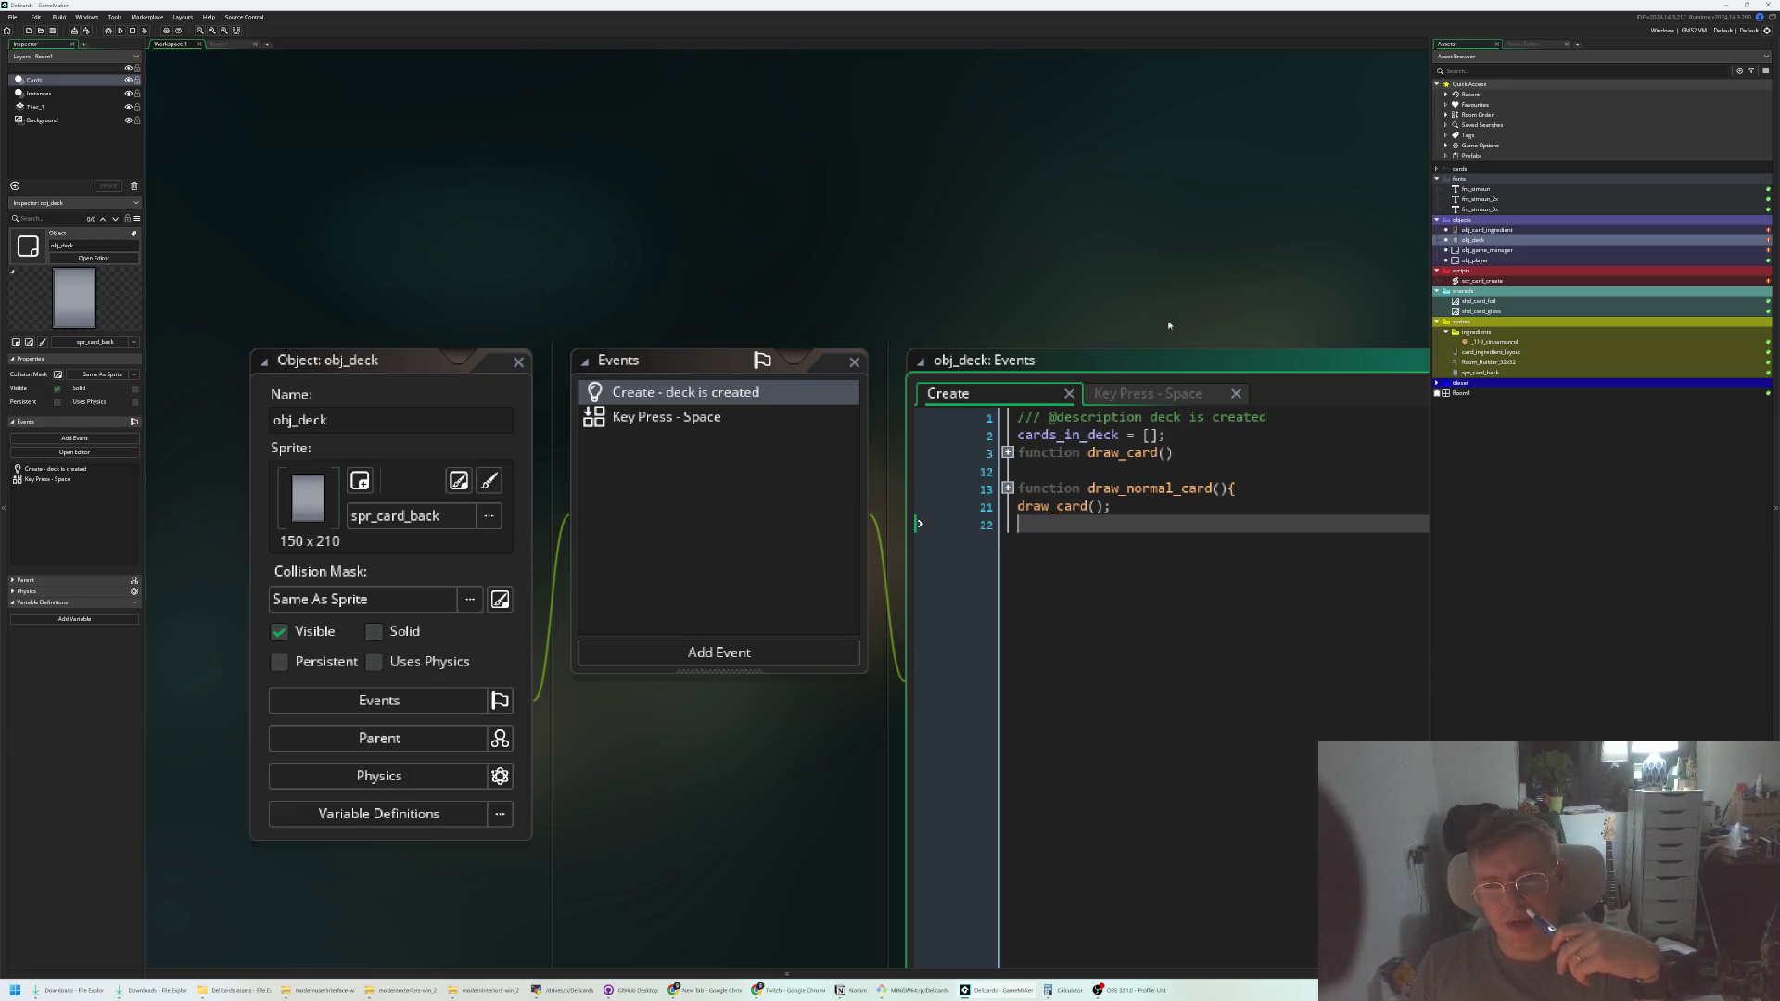
left_click_drag(1168, 325, 1029, 327)
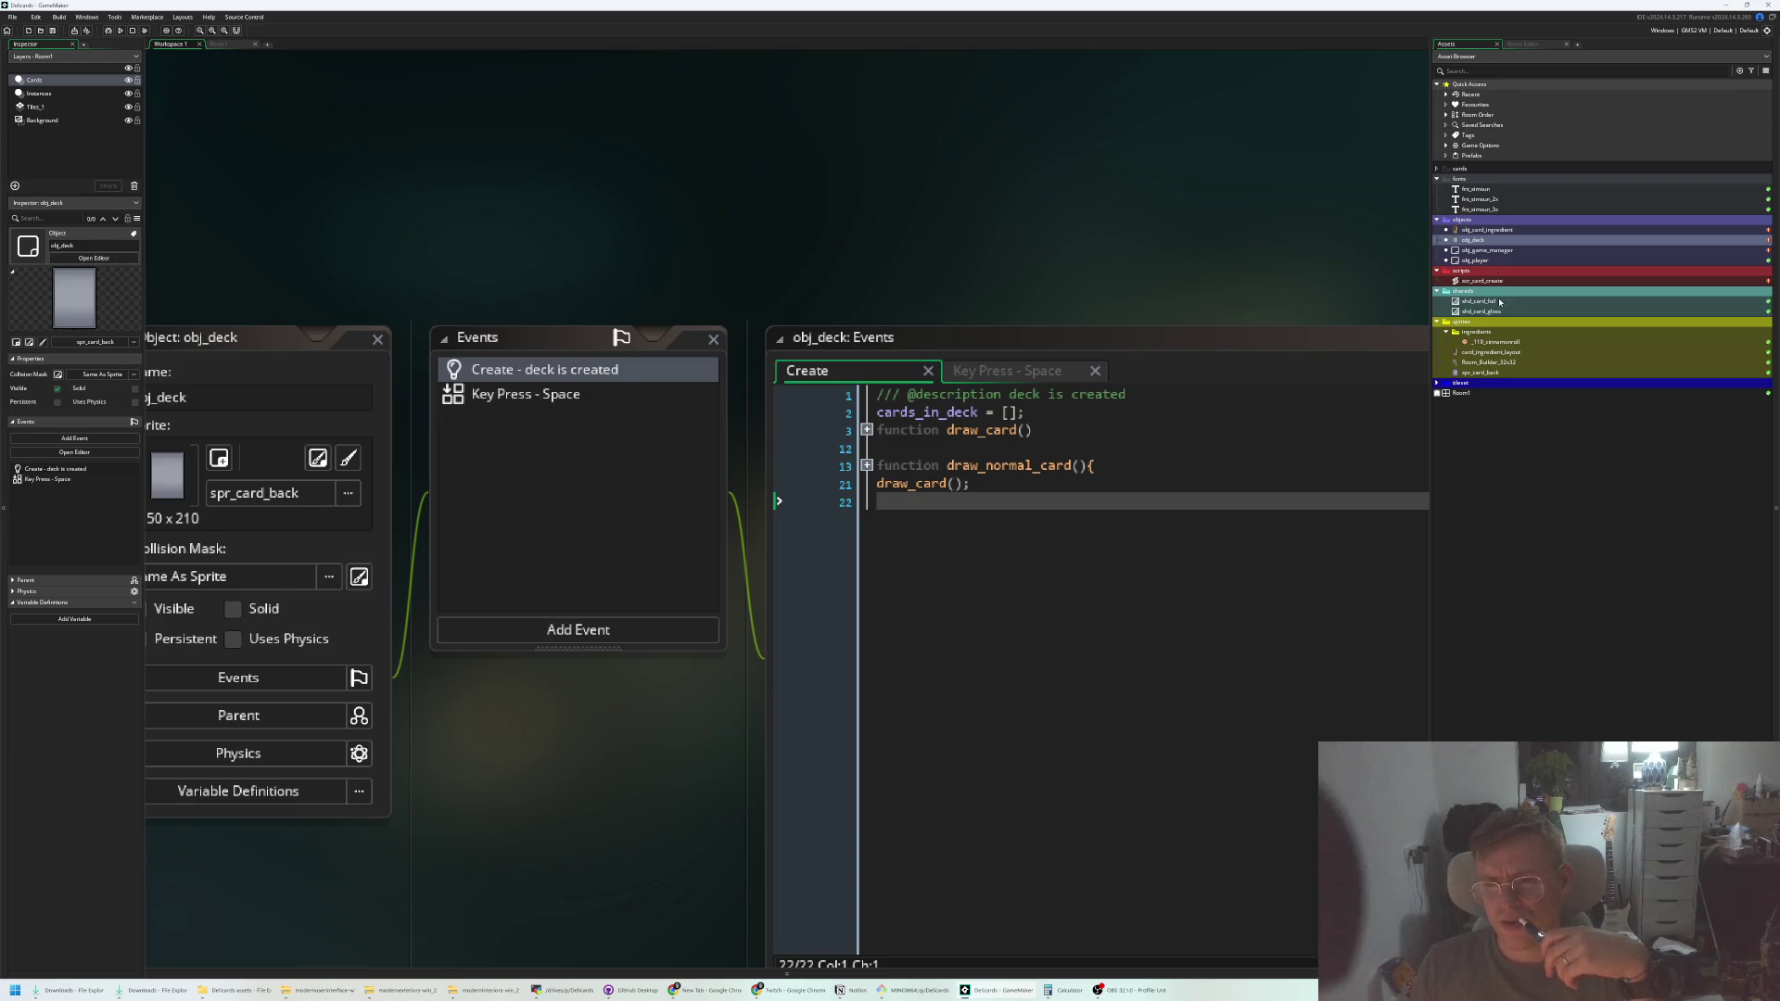
left_click(1447, 334)
left_click(1438, 292)
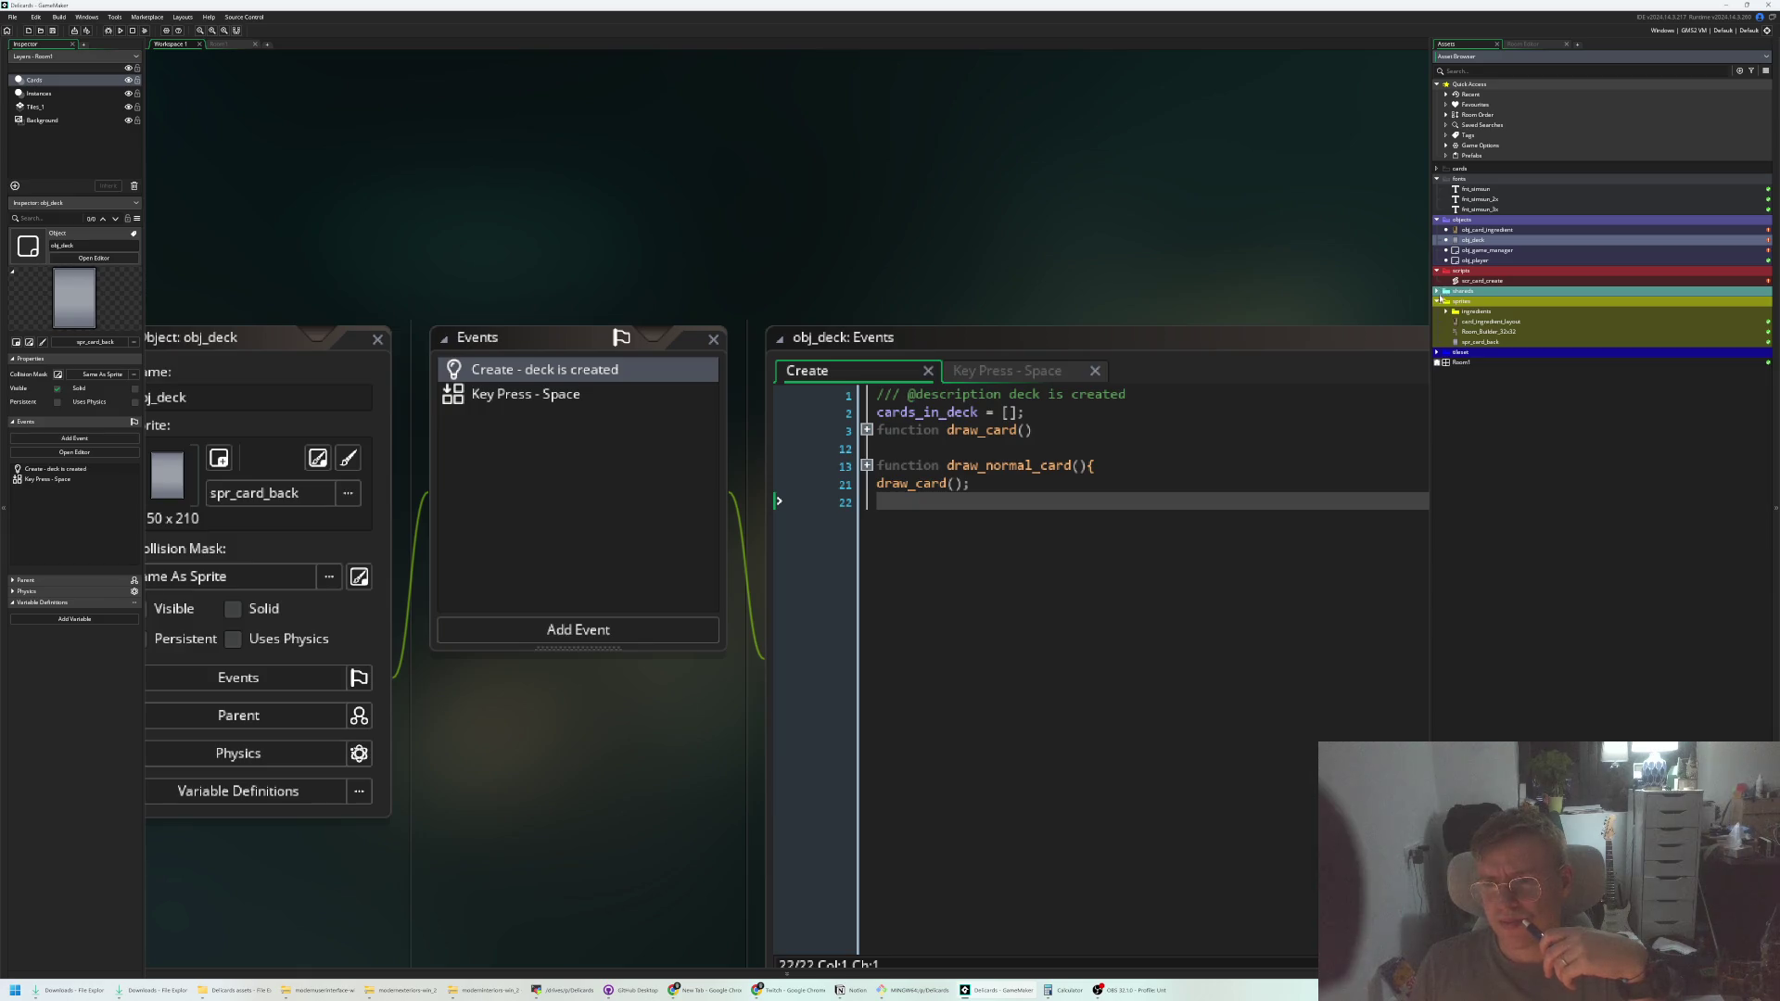
left_click(1437, 293)
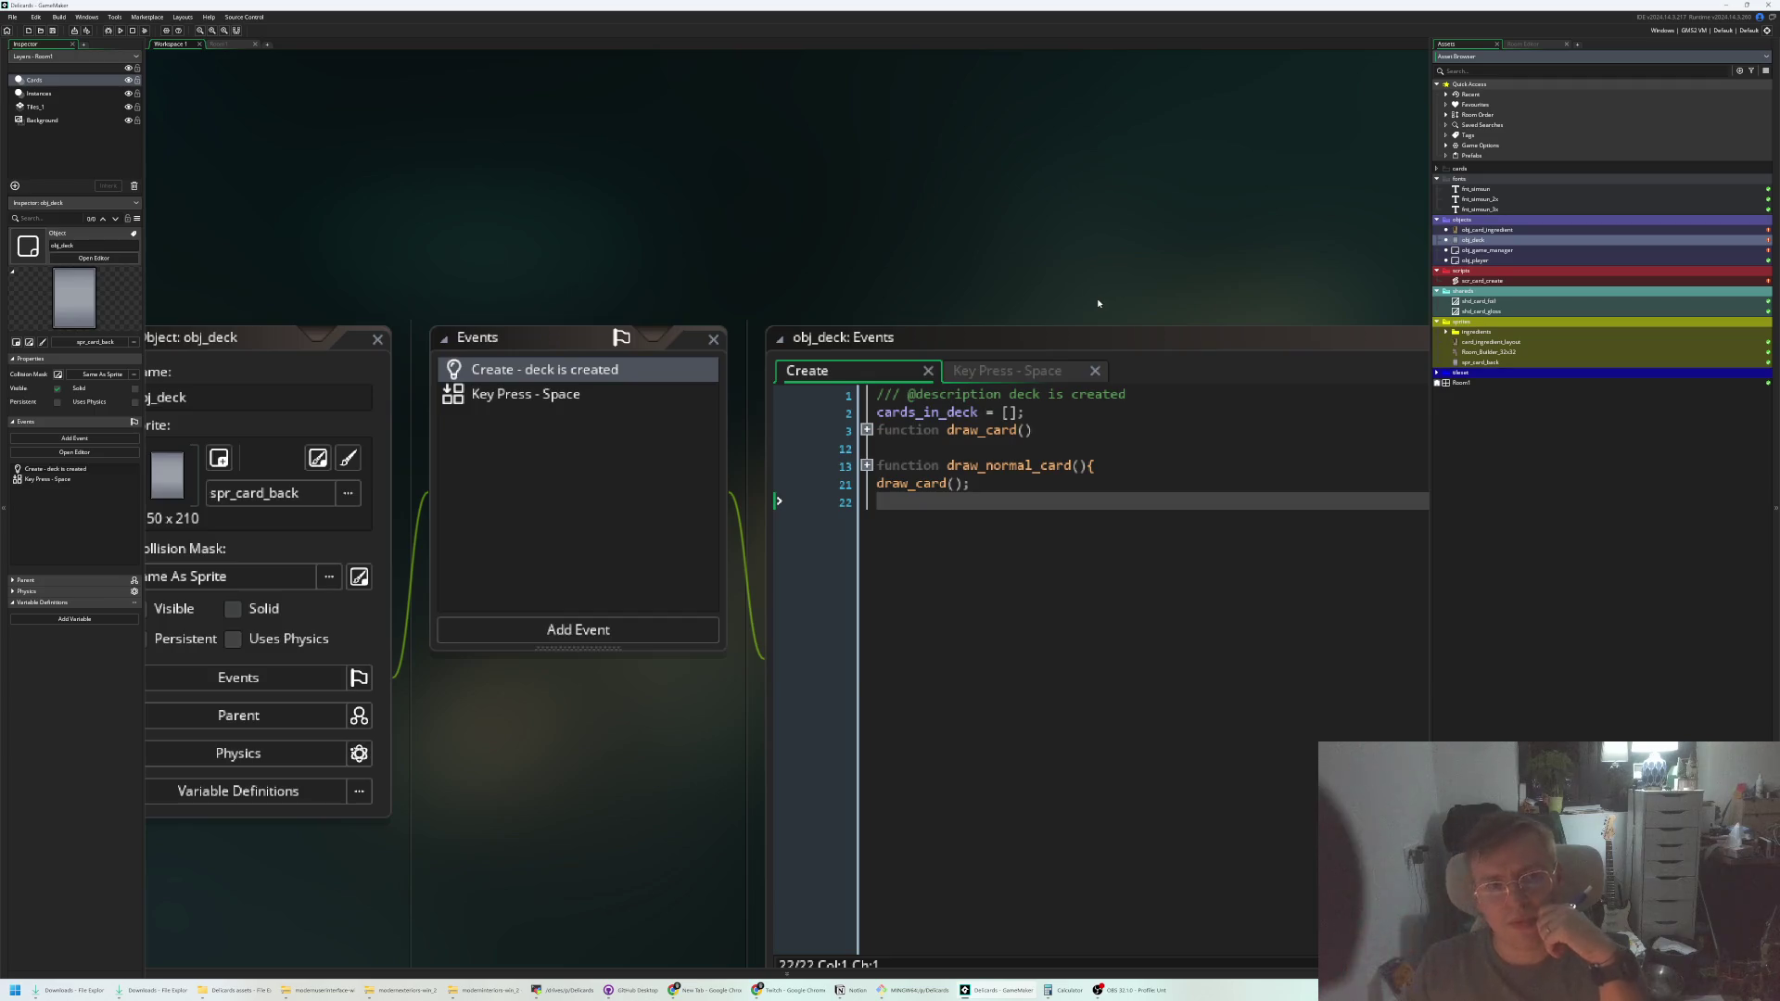
In Room1's Instances layer, drag the obj_deck instance to the bottom-right and set Y to 640
left_click(219, 44)
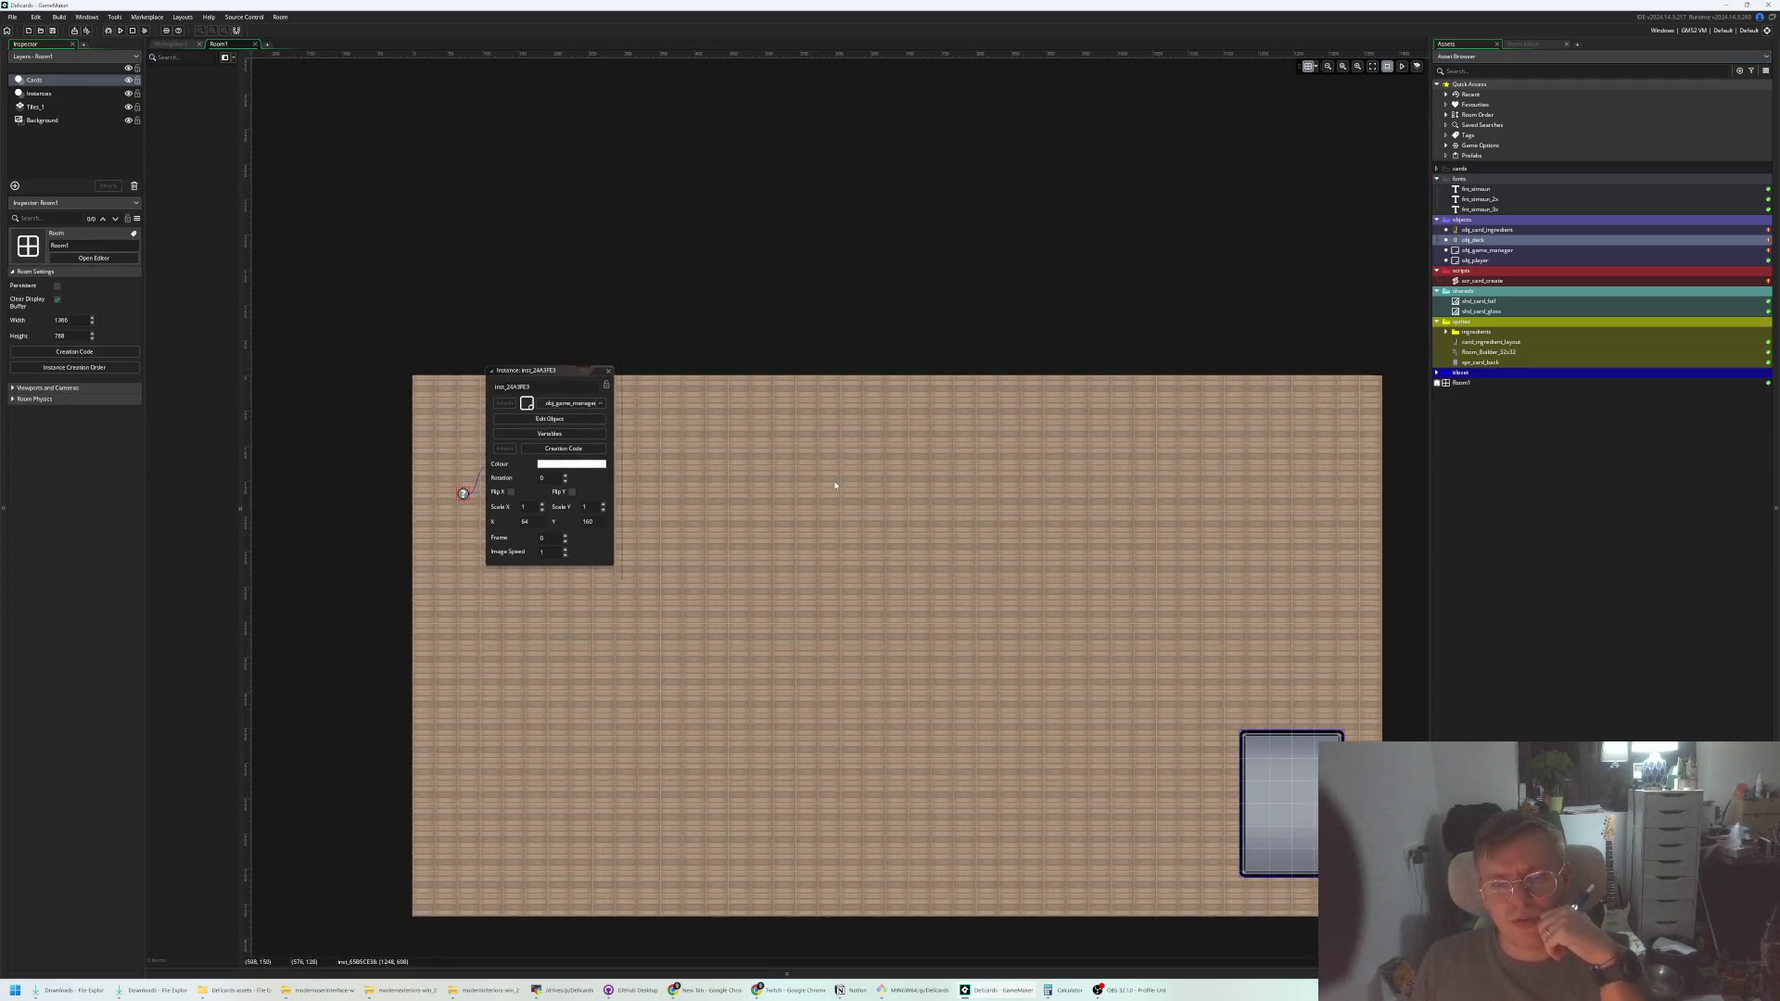
left_click(609, 371)
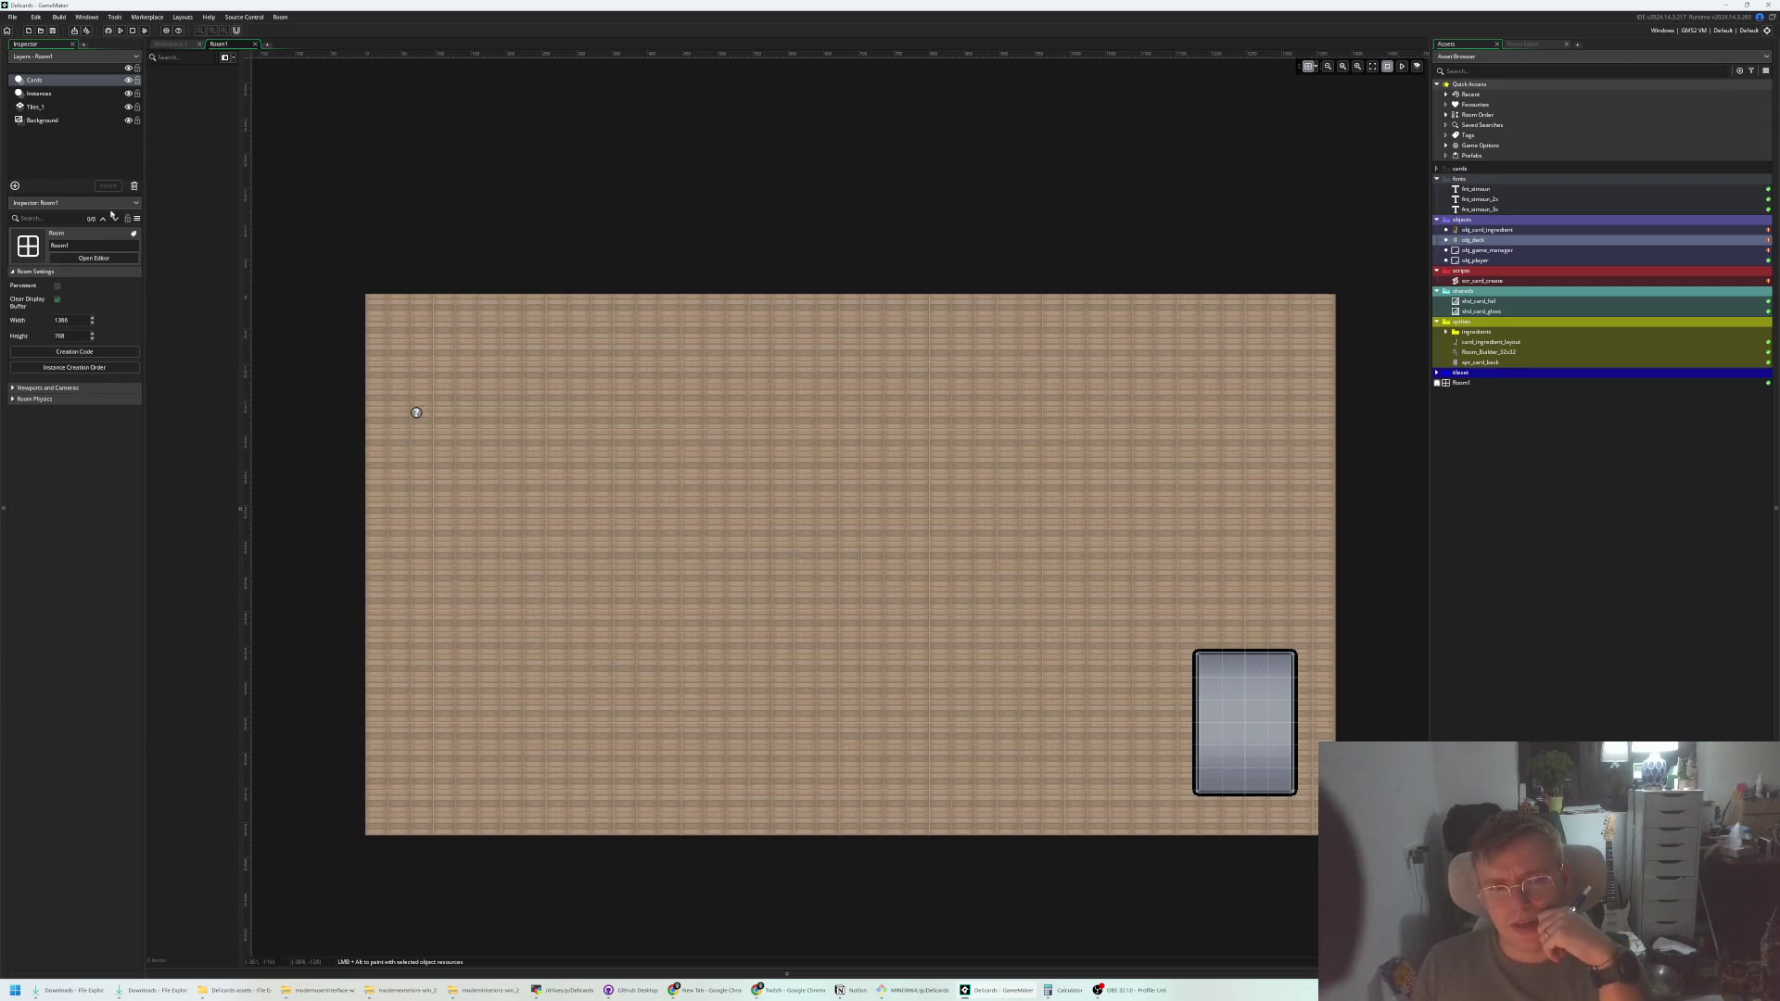
left_click(60, 92)
left_click(176, 80)
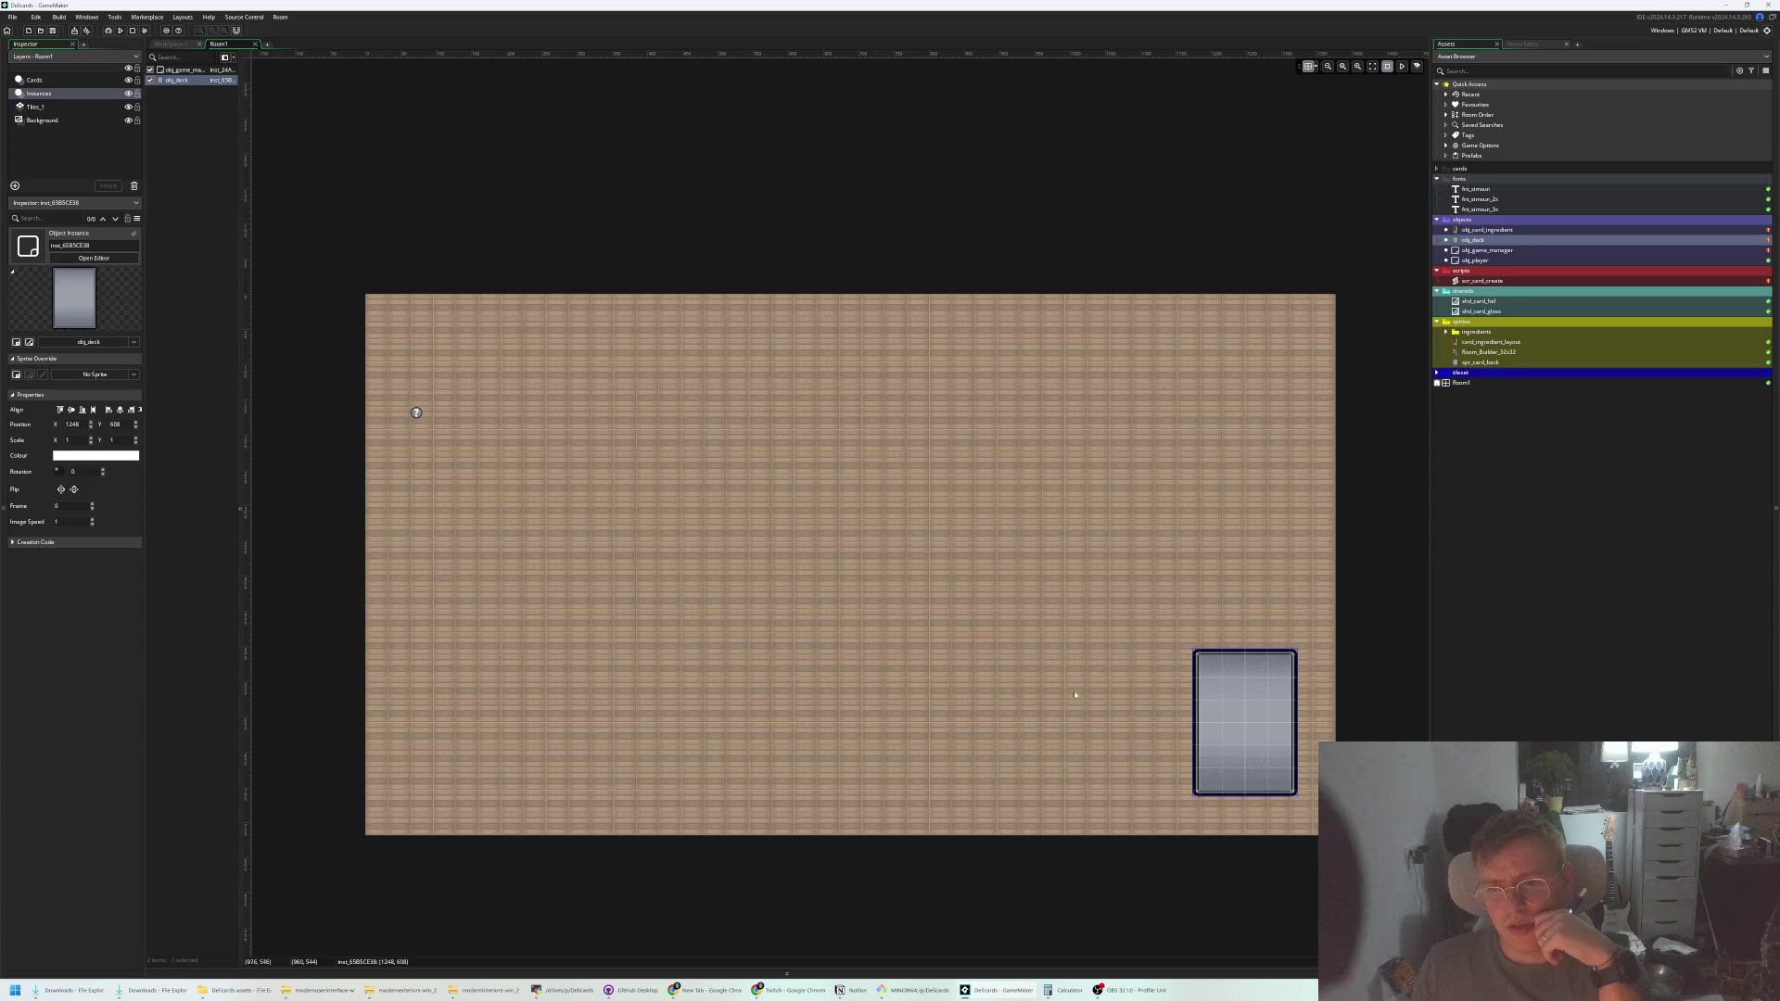
mouse_move(1228, 687)
left_mouse_down()
mouse_move(1252, 732)
mouse_move(1251, 710)
left_mouse_up()
left_click(471, 473)
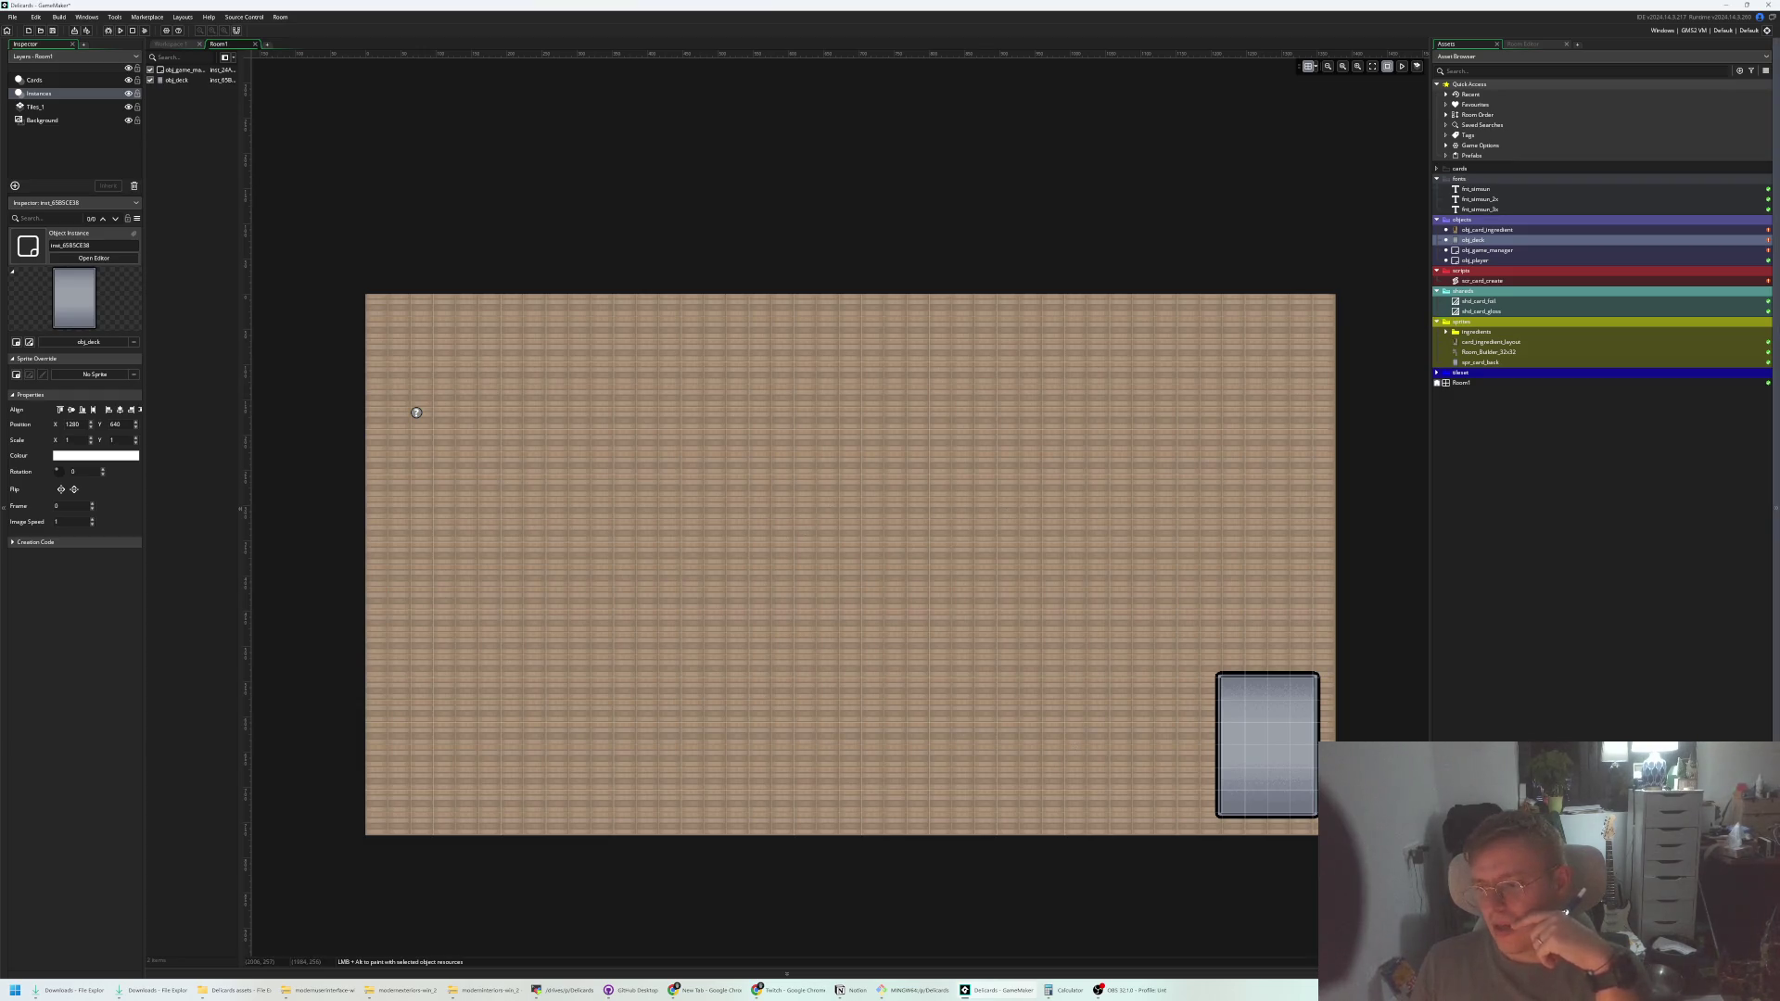
key("alt+Tab")
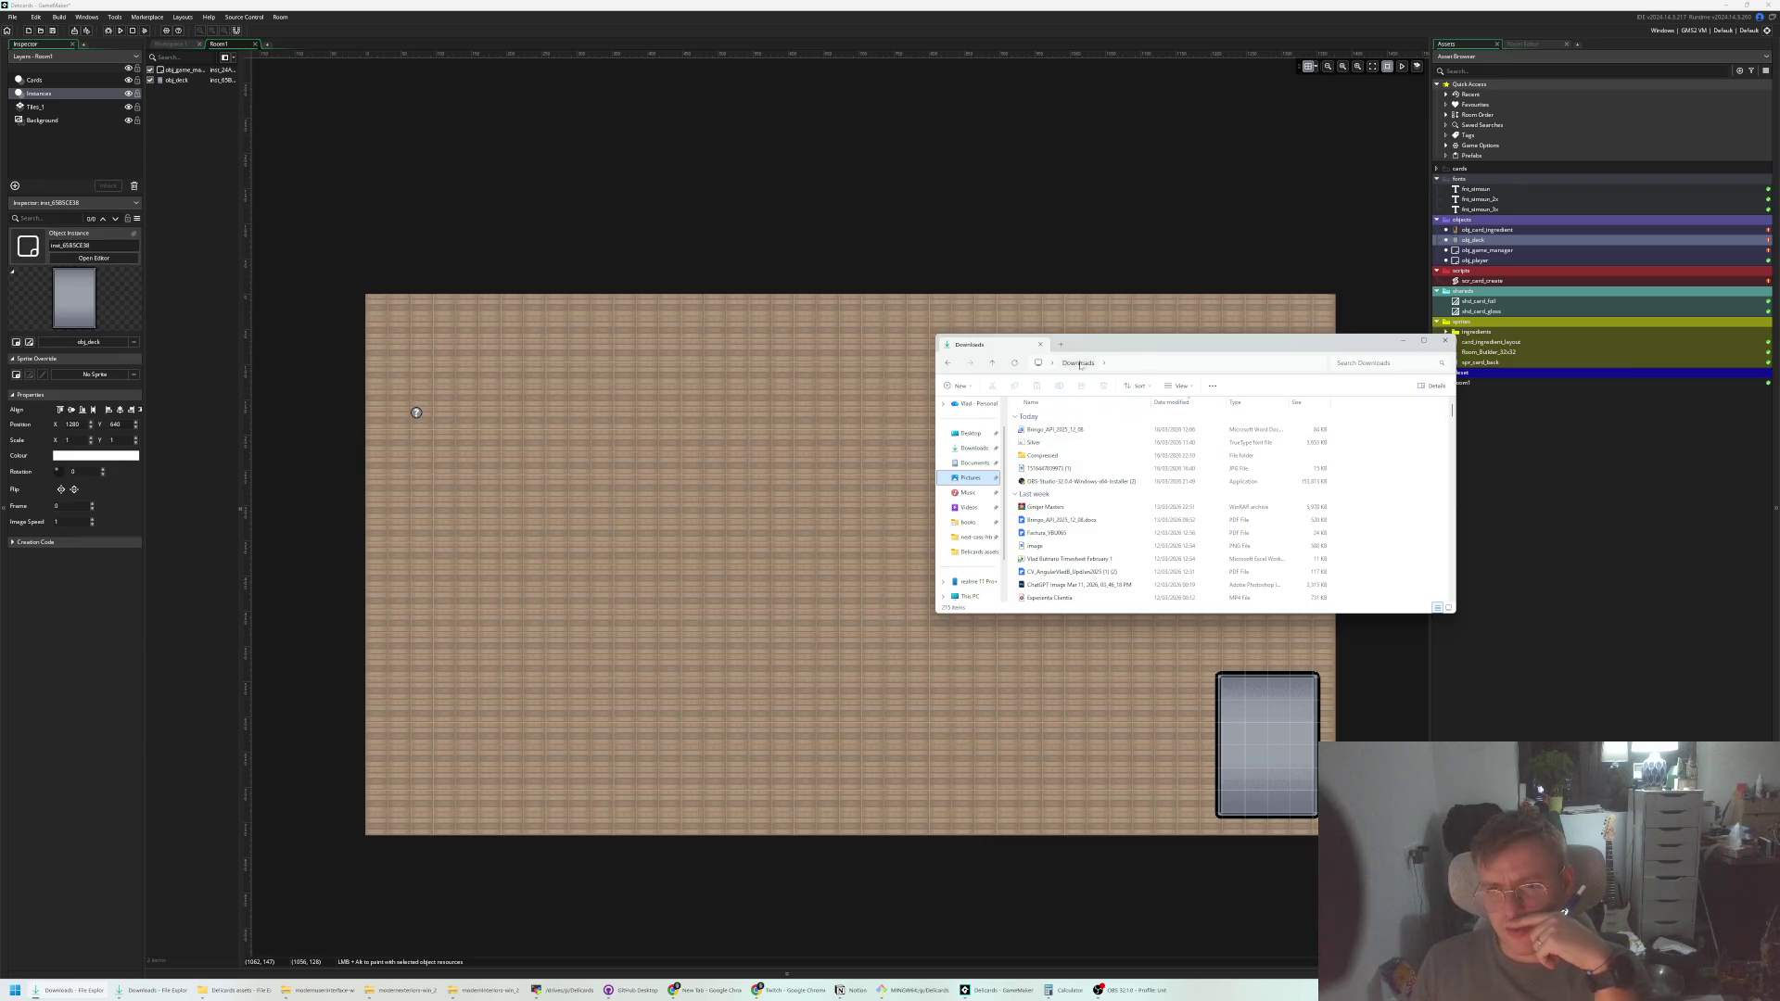
left_click(1444, 341)
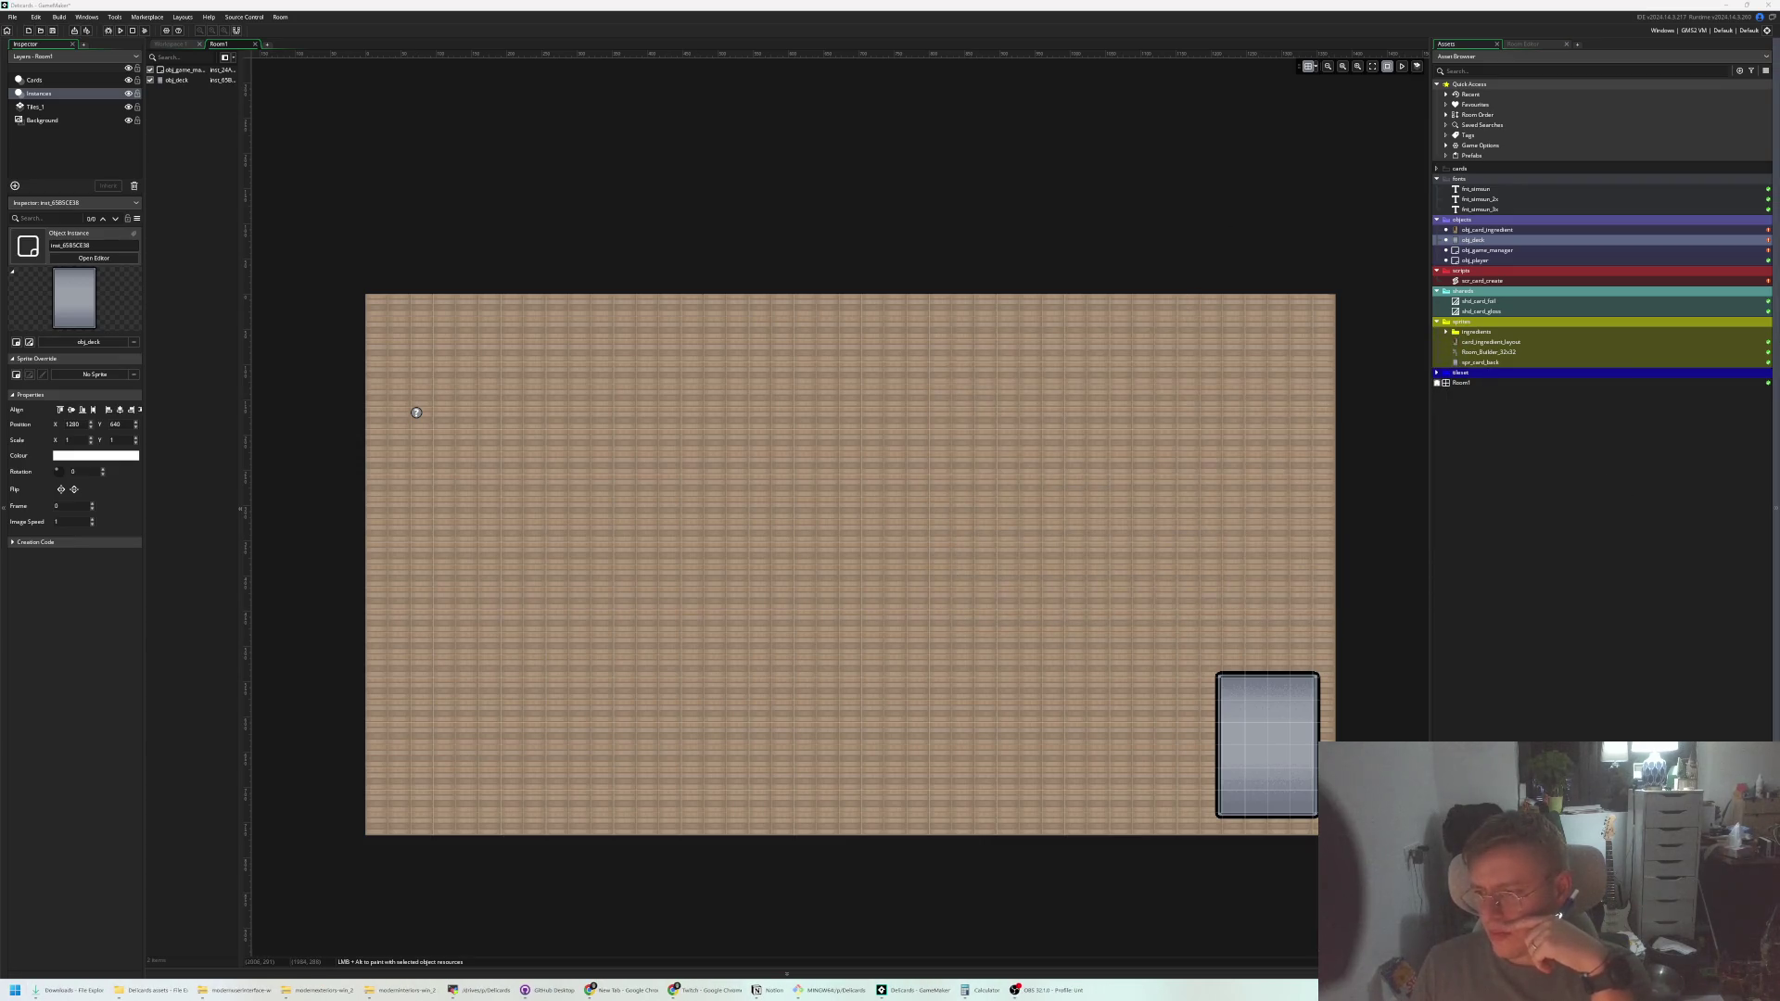
key("alt+Tab")
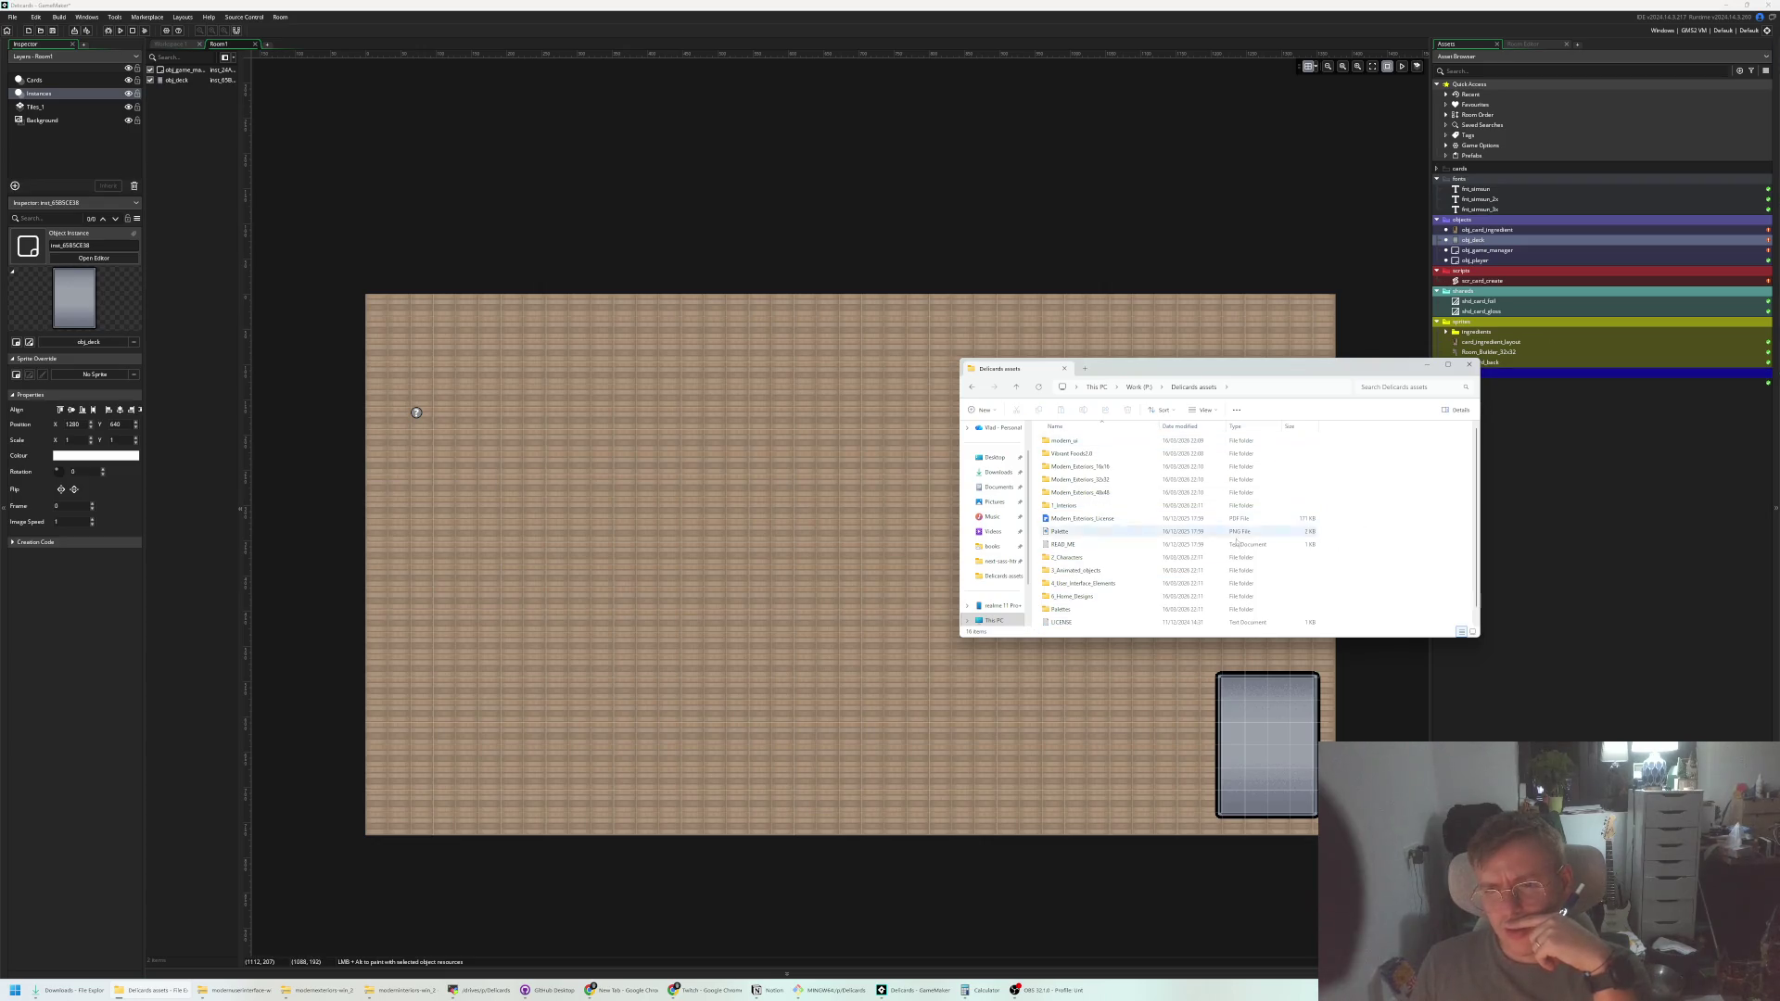
double_click(1065, 506)
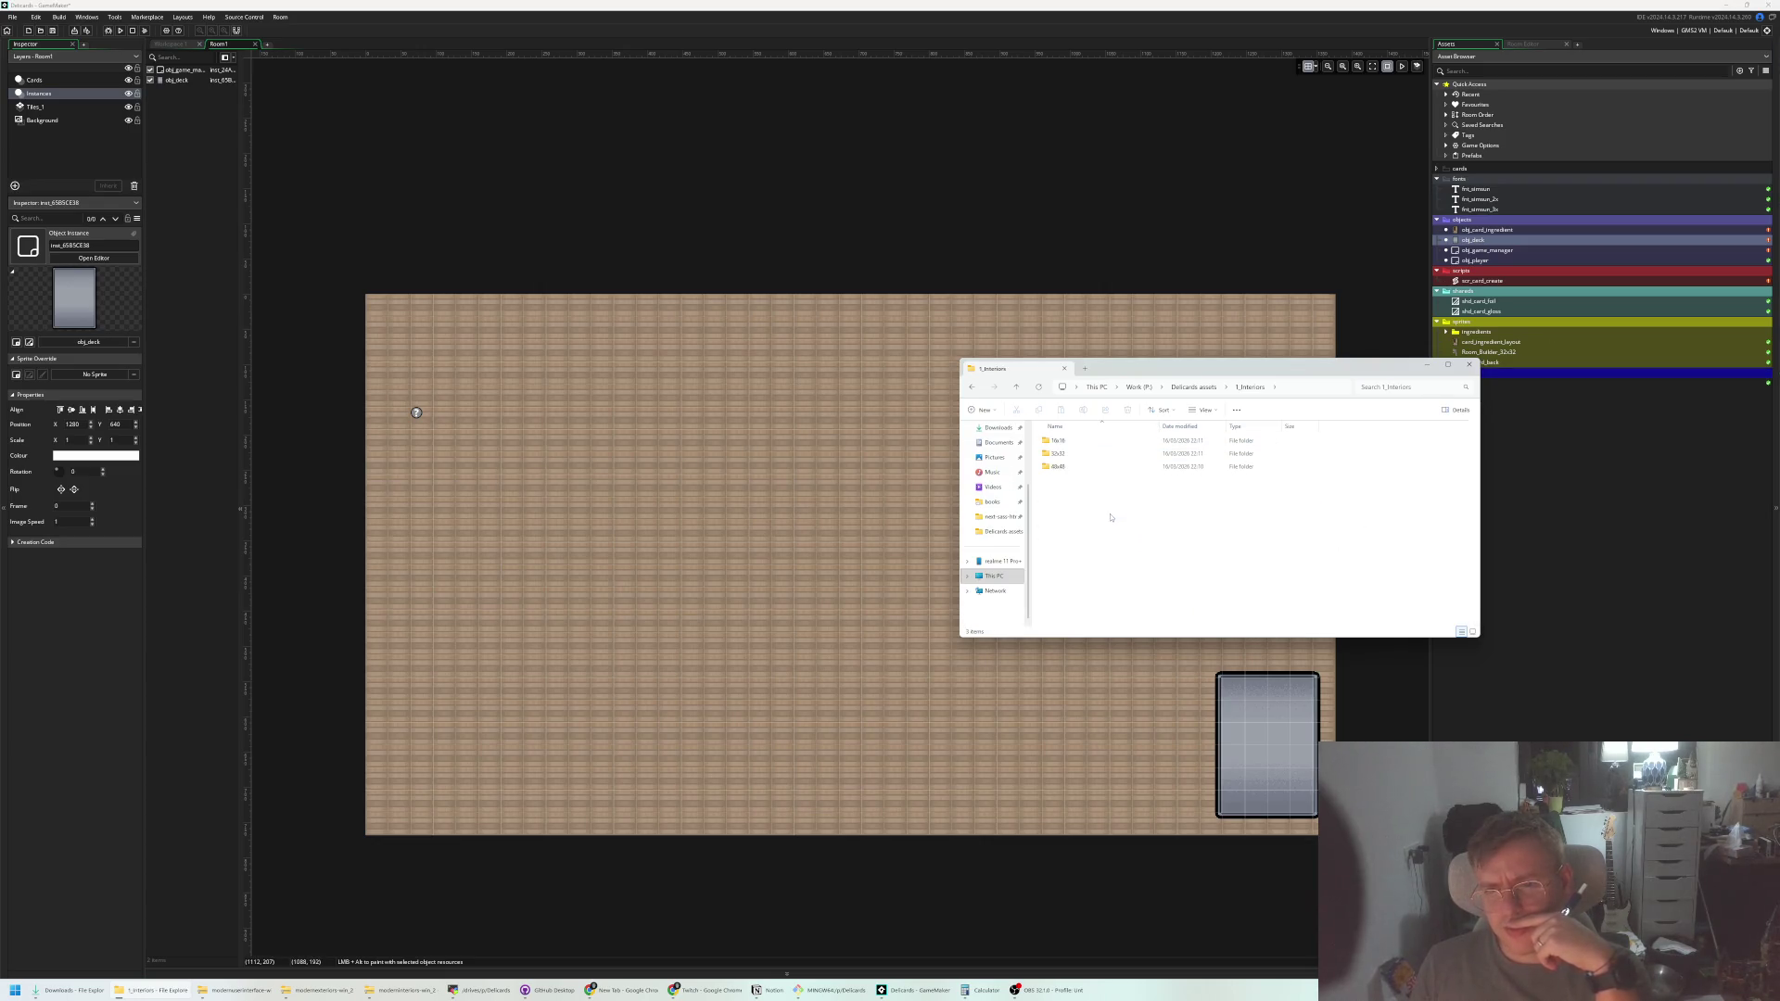
left_click(1054, 454)
double_click(1054, 455)
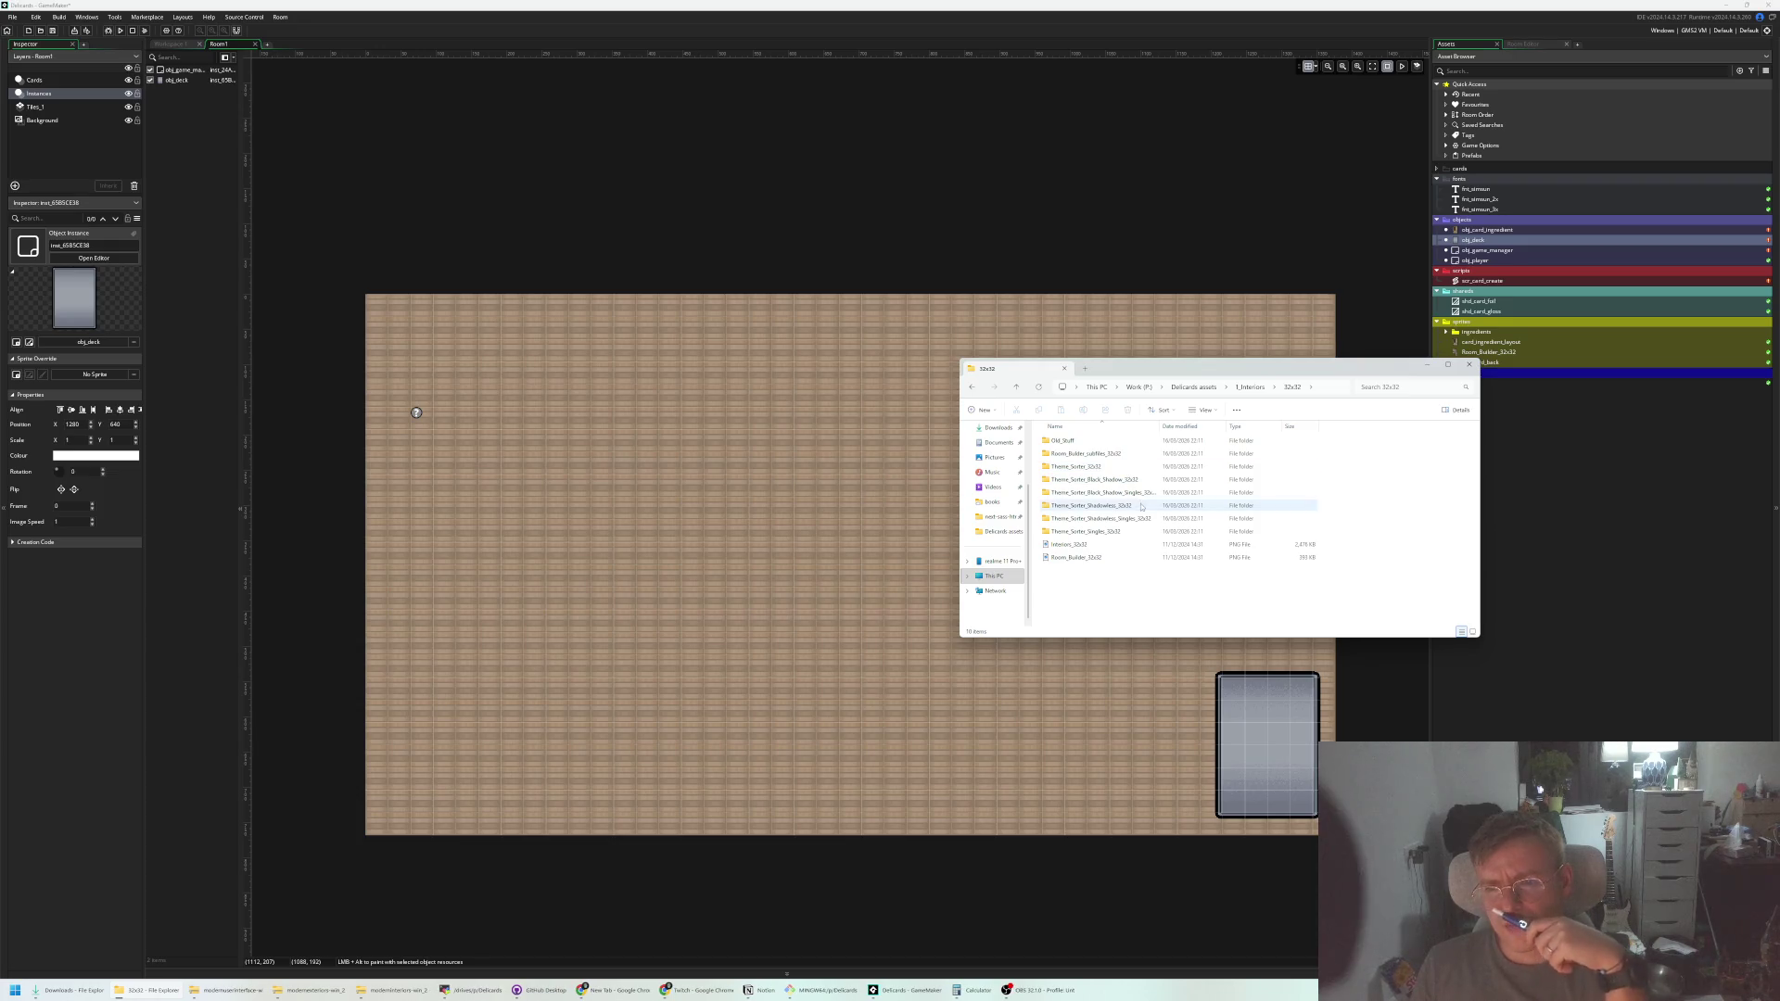
left_click(1095, 548)
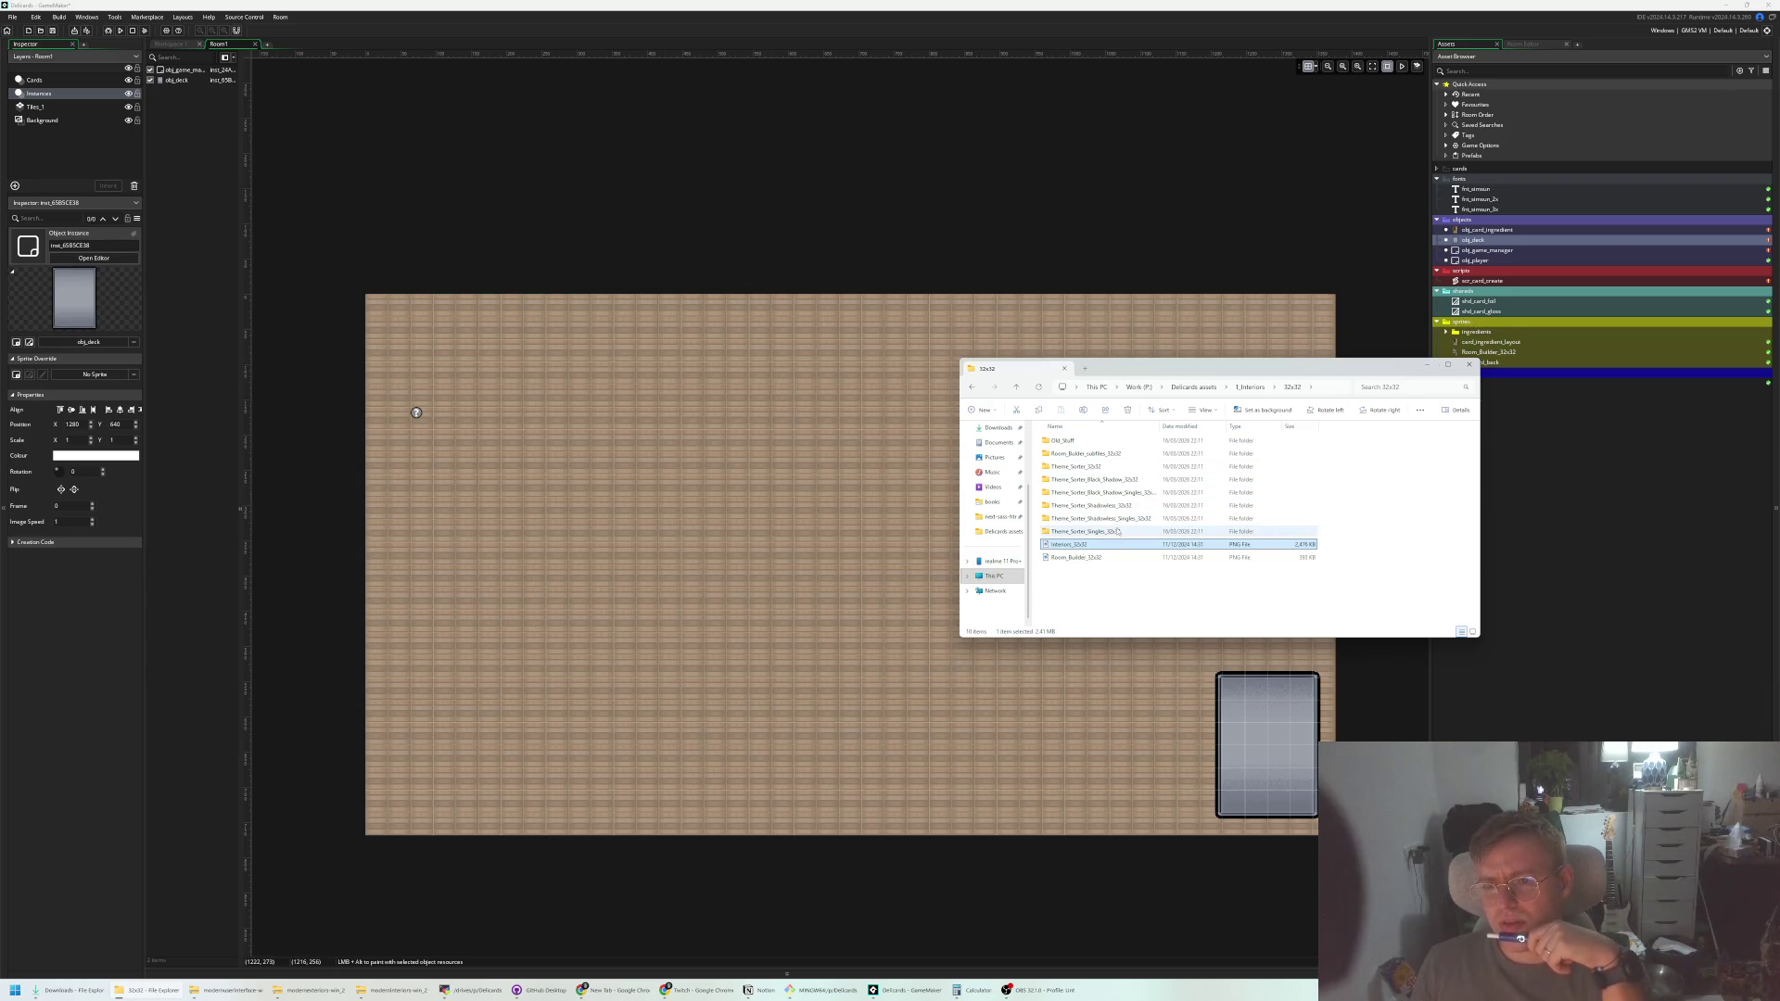
mouse_move(1066, 548)
left_mouse_down()
mouse_move(1388, 408)
mouse_move(1474, 343)
mouse_move(1469, 325)
left_mouse_up()
left_click(926, 511)
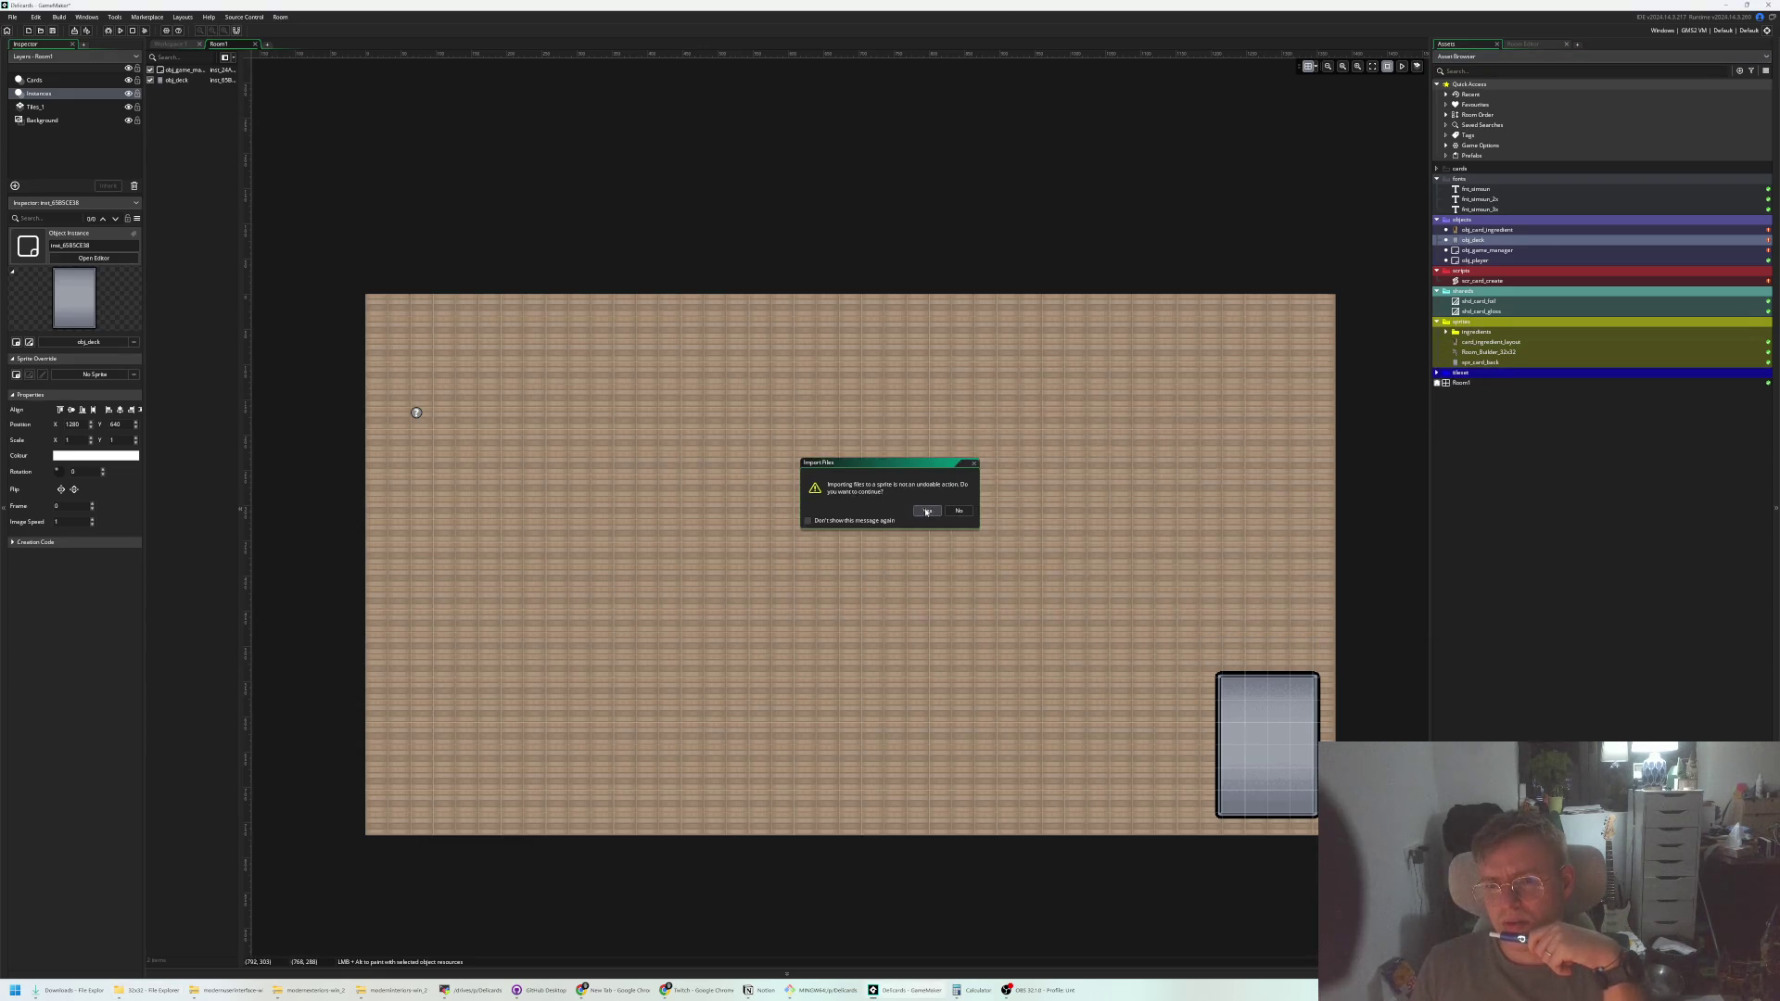
left_click(959, 517)
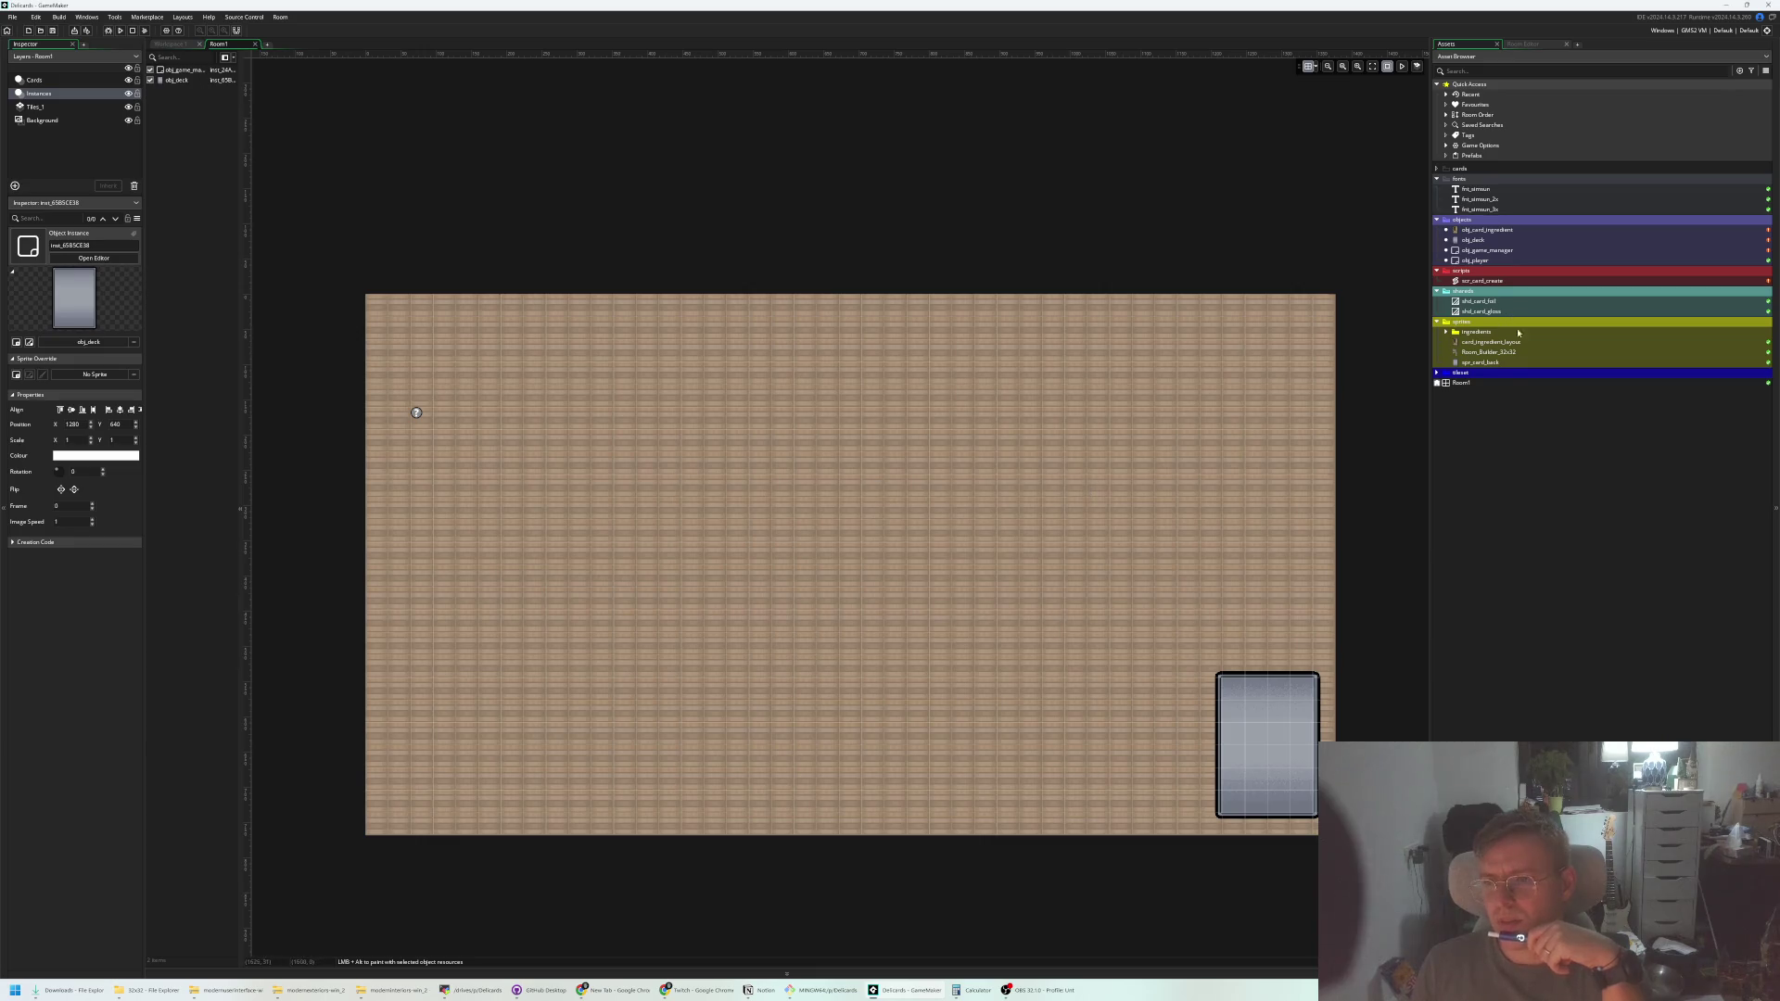
Open the Room_Builder_32x32 sprite and pan across its tileset columns
double_click(1479, 352)
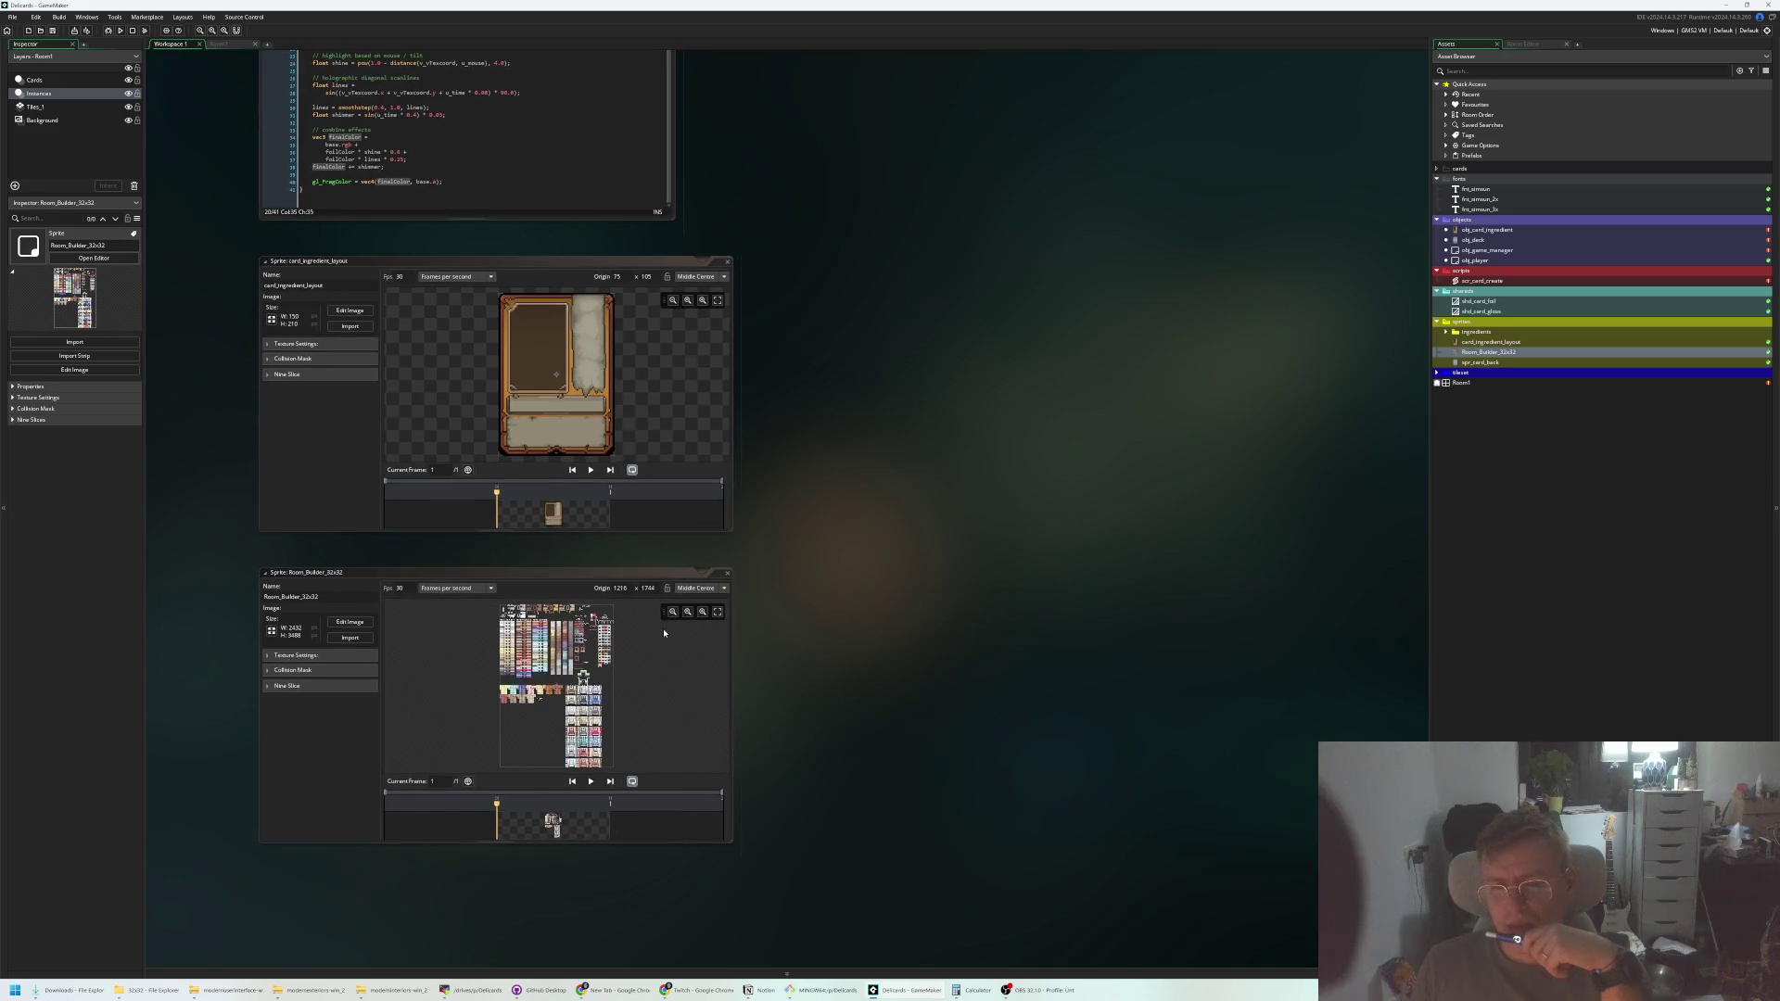
scroll(649, 635, "up", 2)
scroll(560, 693, "up", 4)
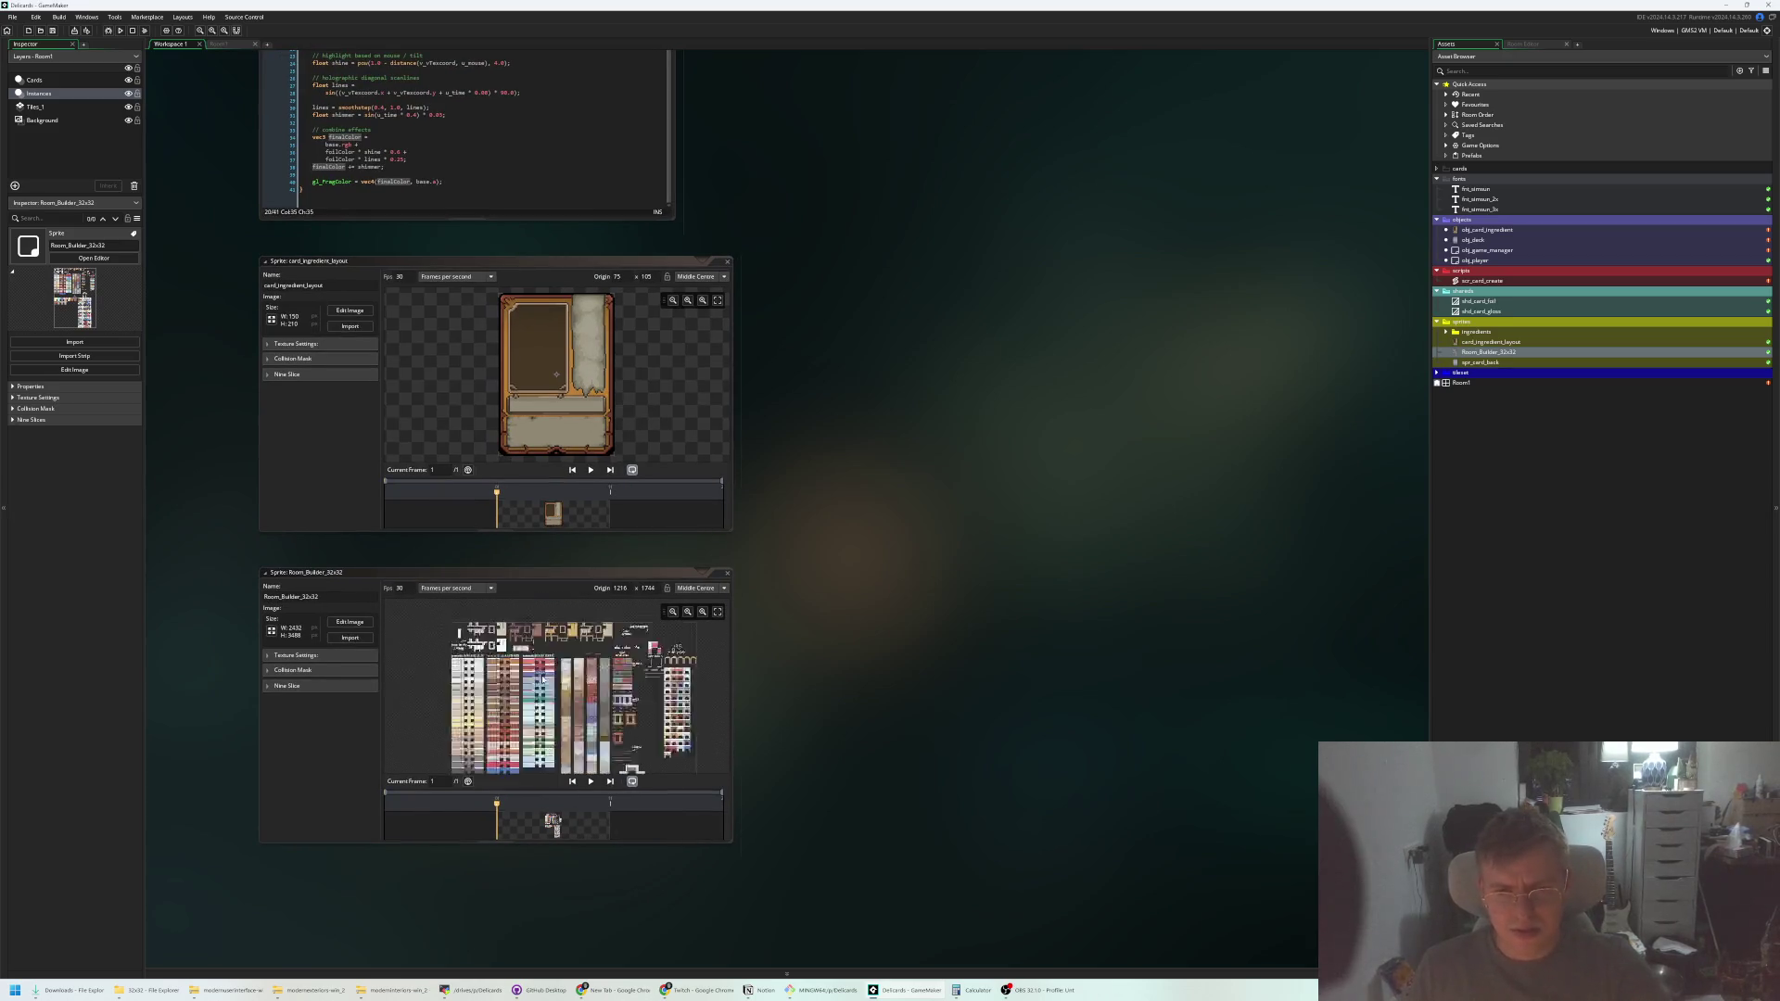
mouse_move(560, 694)
left_mouse_down()
mouse_move(668, 668)
mouse_move(653, 555)
left_mouse_up()
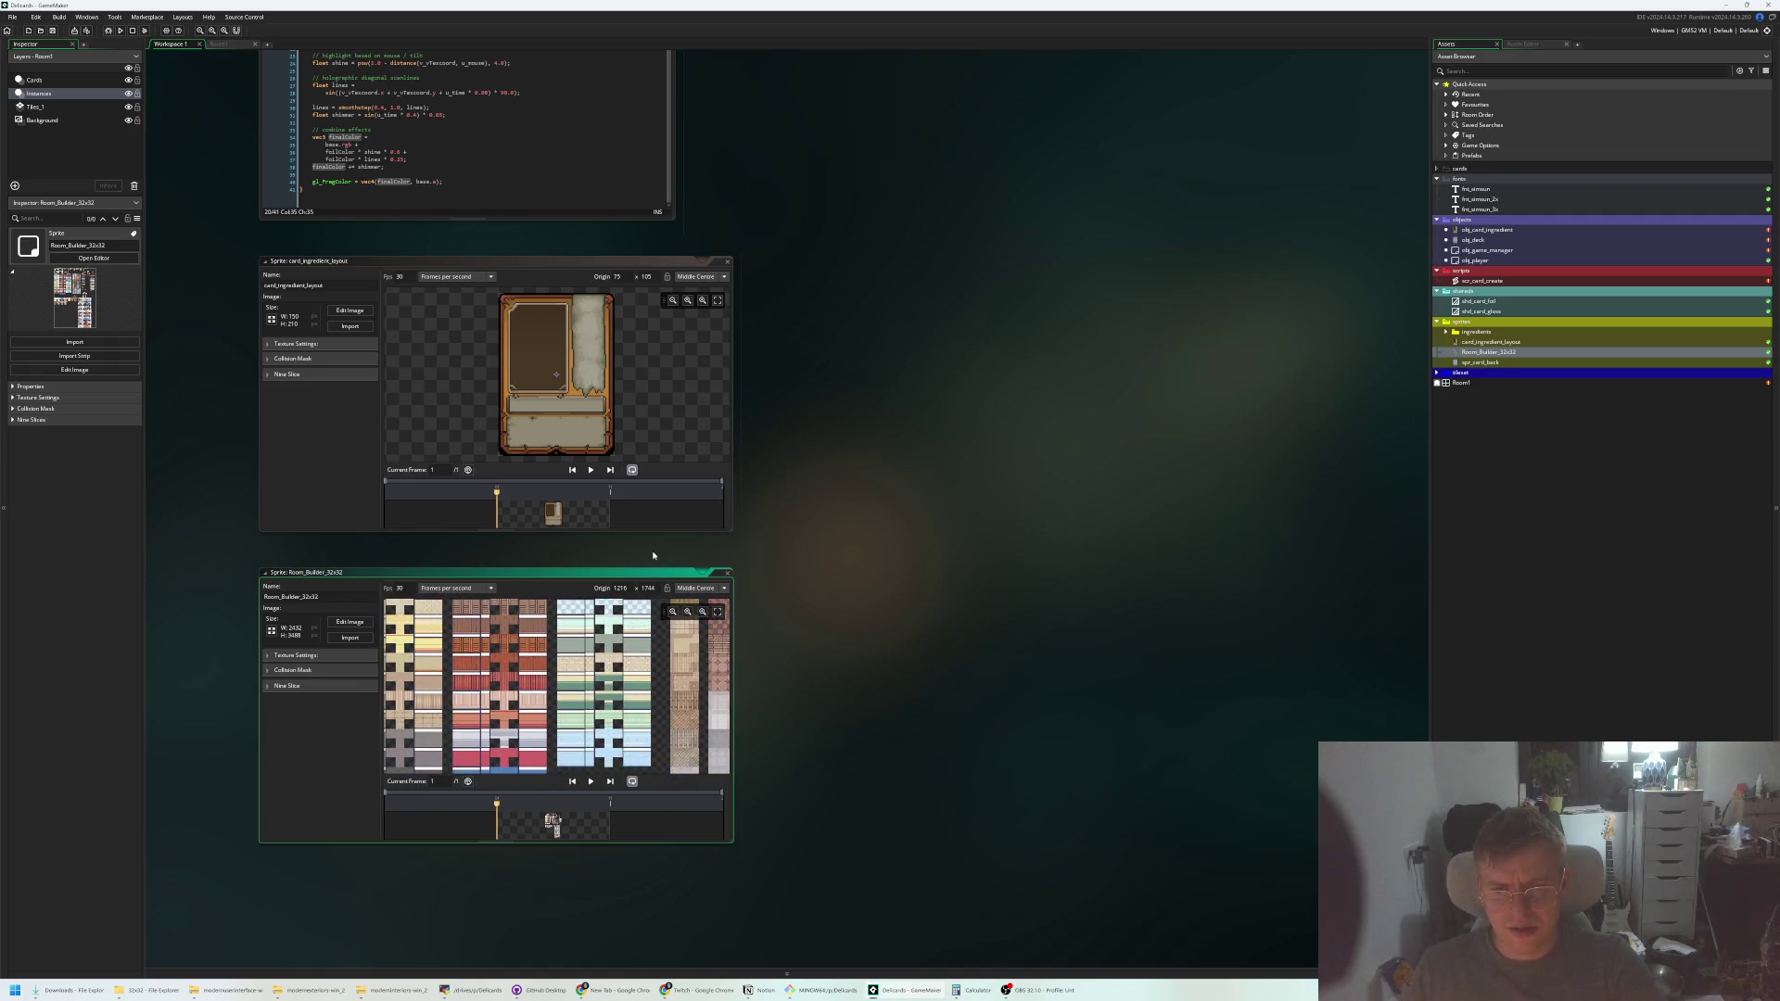
Drag 12_Kitchen_32x32.png from Explorer's Theme_Sorter_32x32 folder into GameMaker as a new sprite
key("alt+Tab")
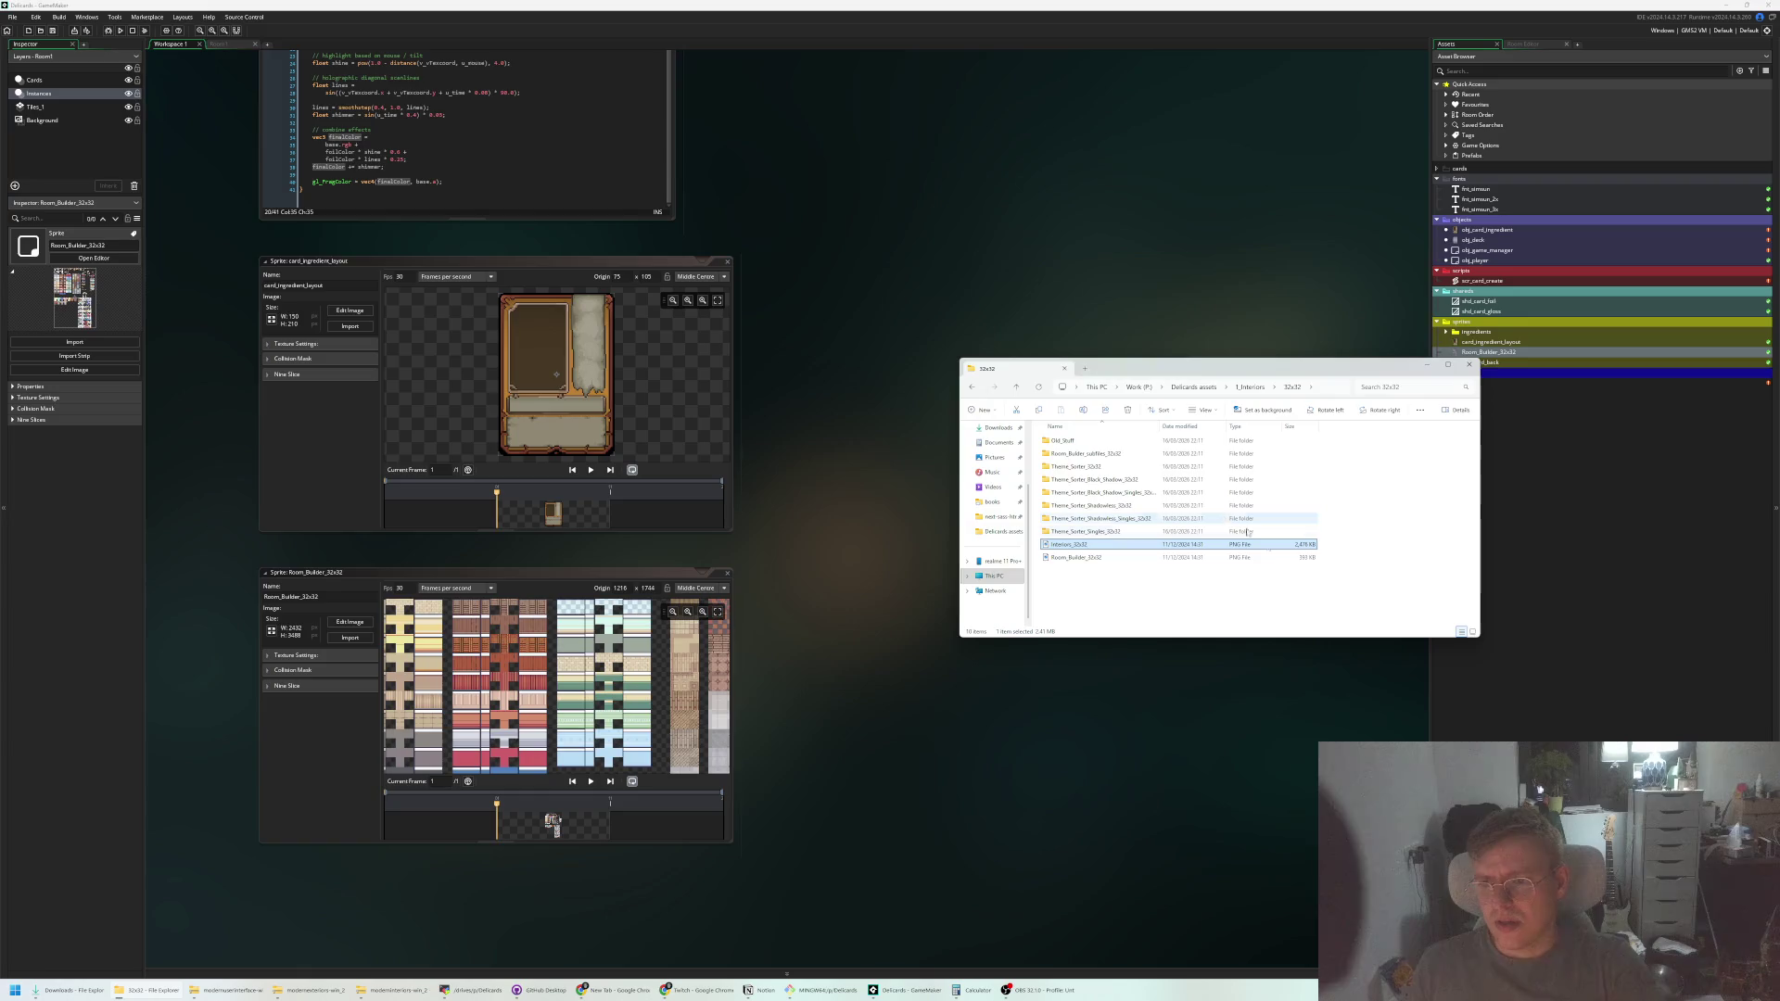
double_click(1112, 466)
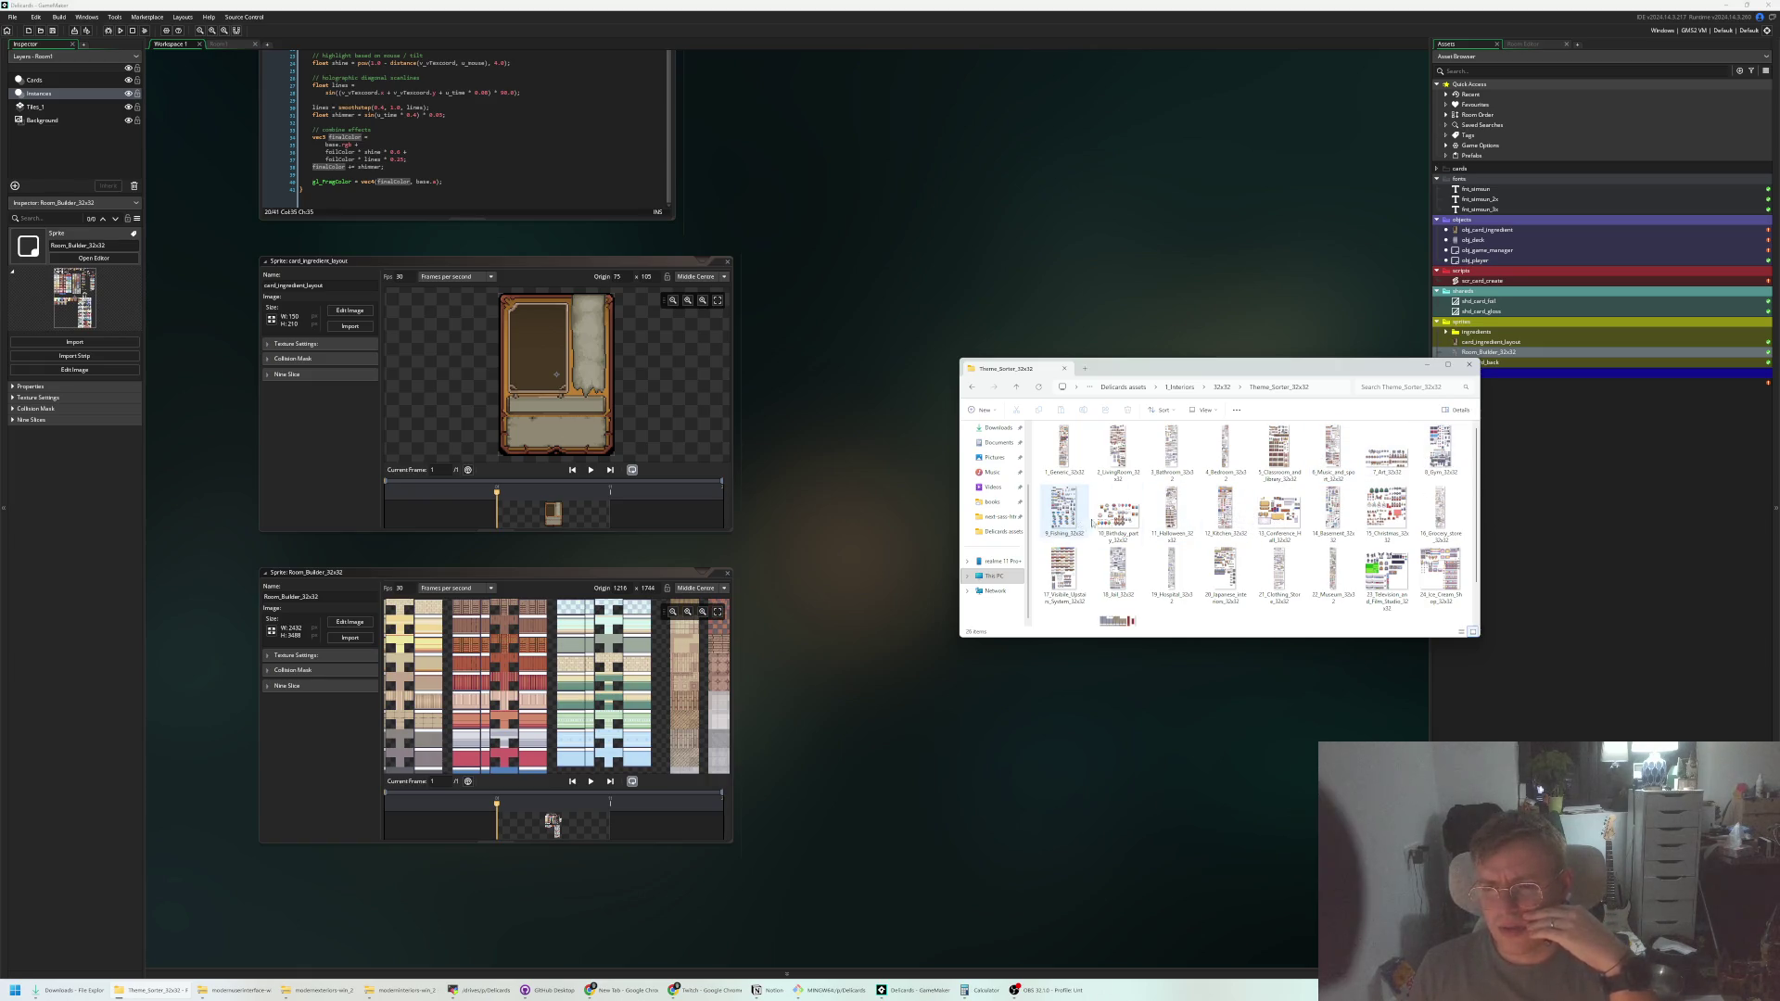
left_click(1226, 510)
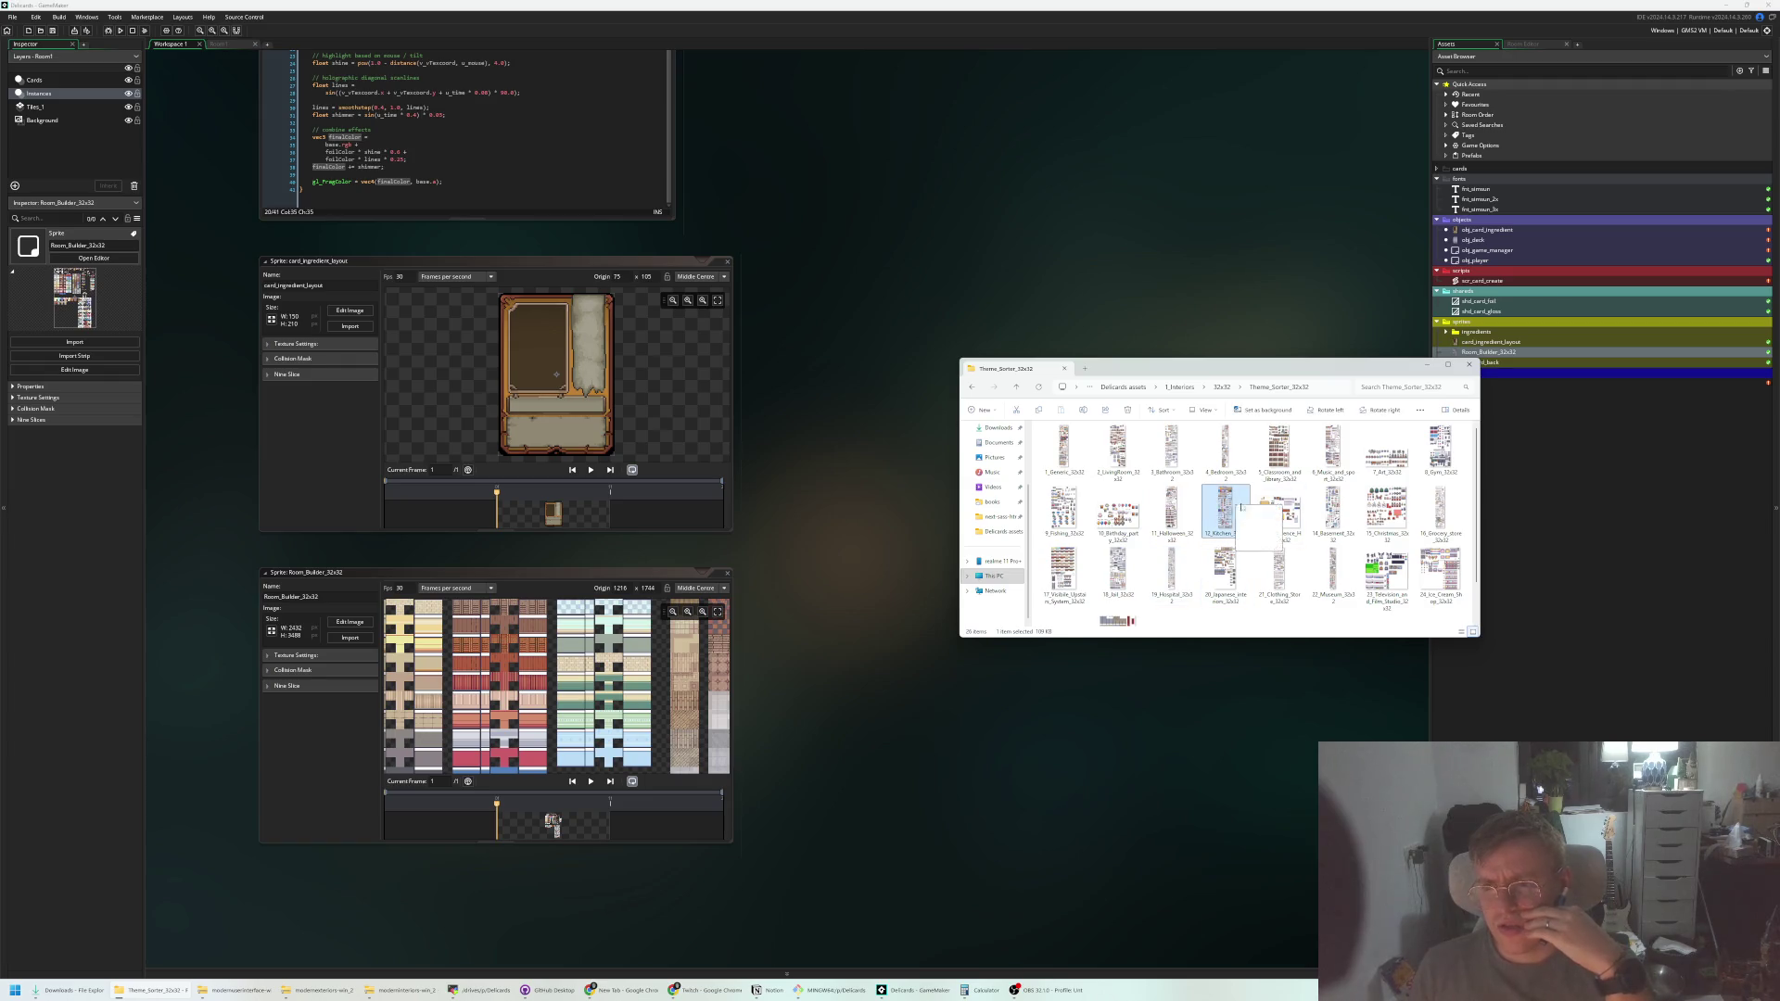
left_click_drag(1480, 329, 935, 523)
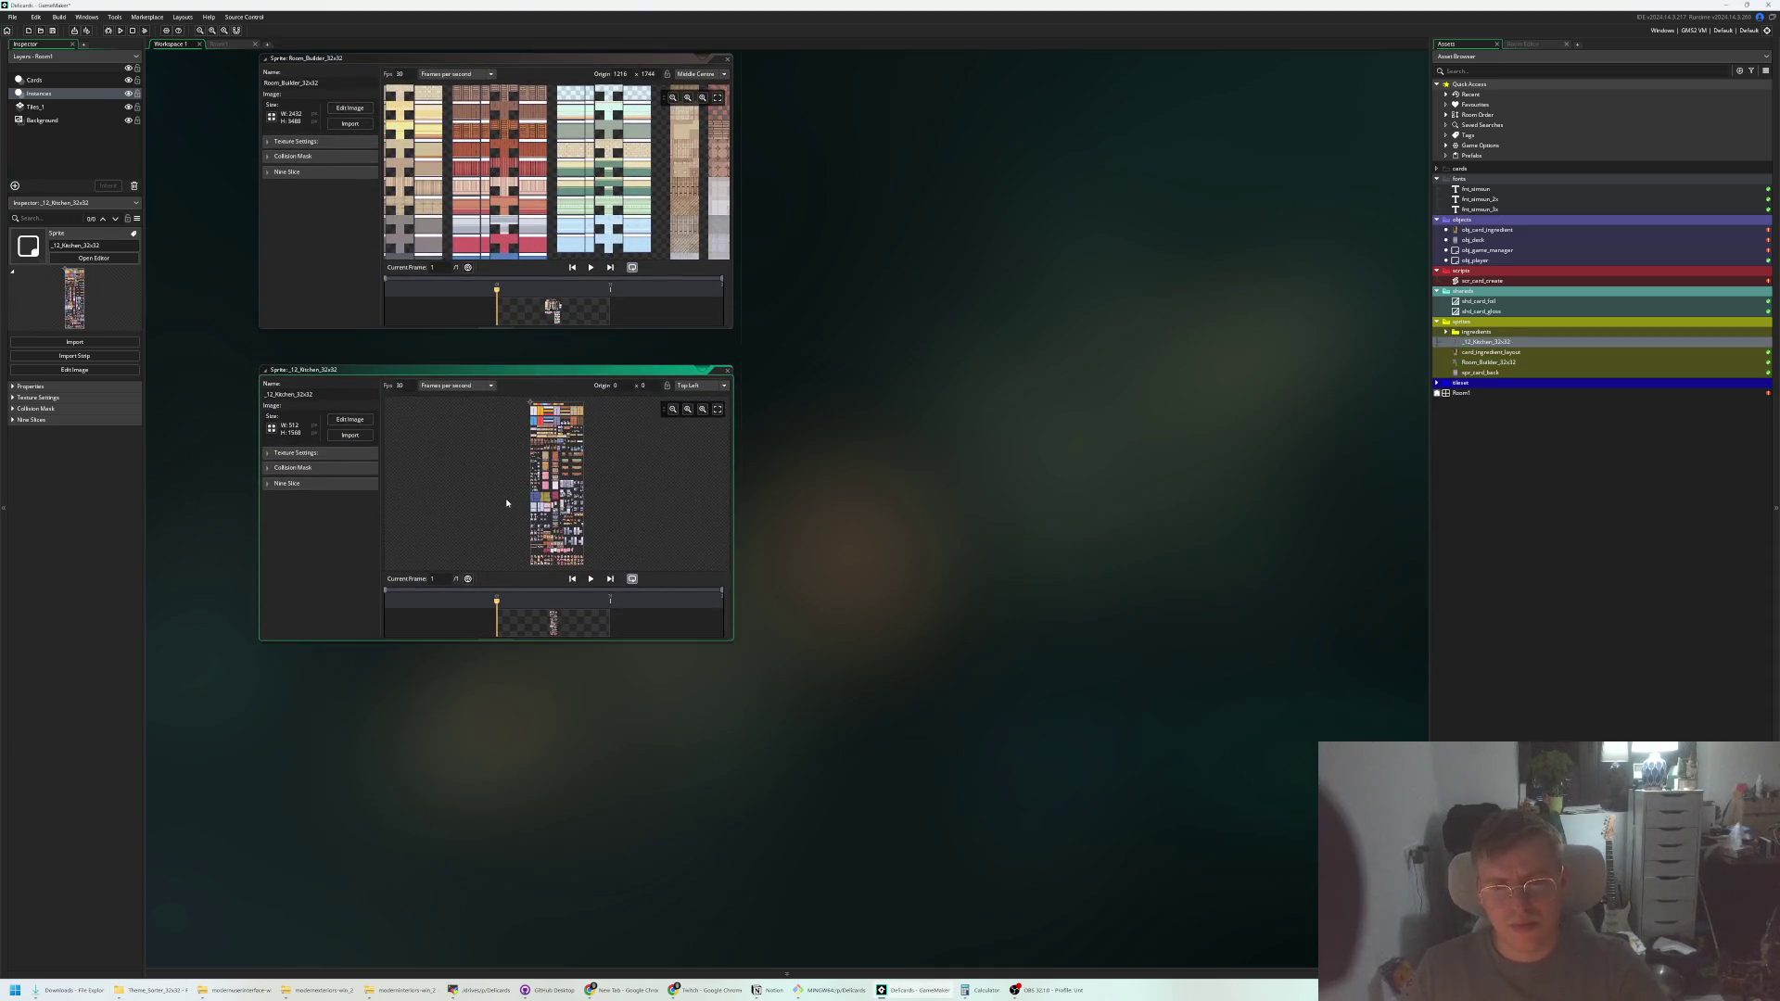
Enlarge the kitchen sprite's editor window and zoom around the top of the tileset sheet
scroll(621, 491, "up", 5)
scroll(649, 484, "down", 5)
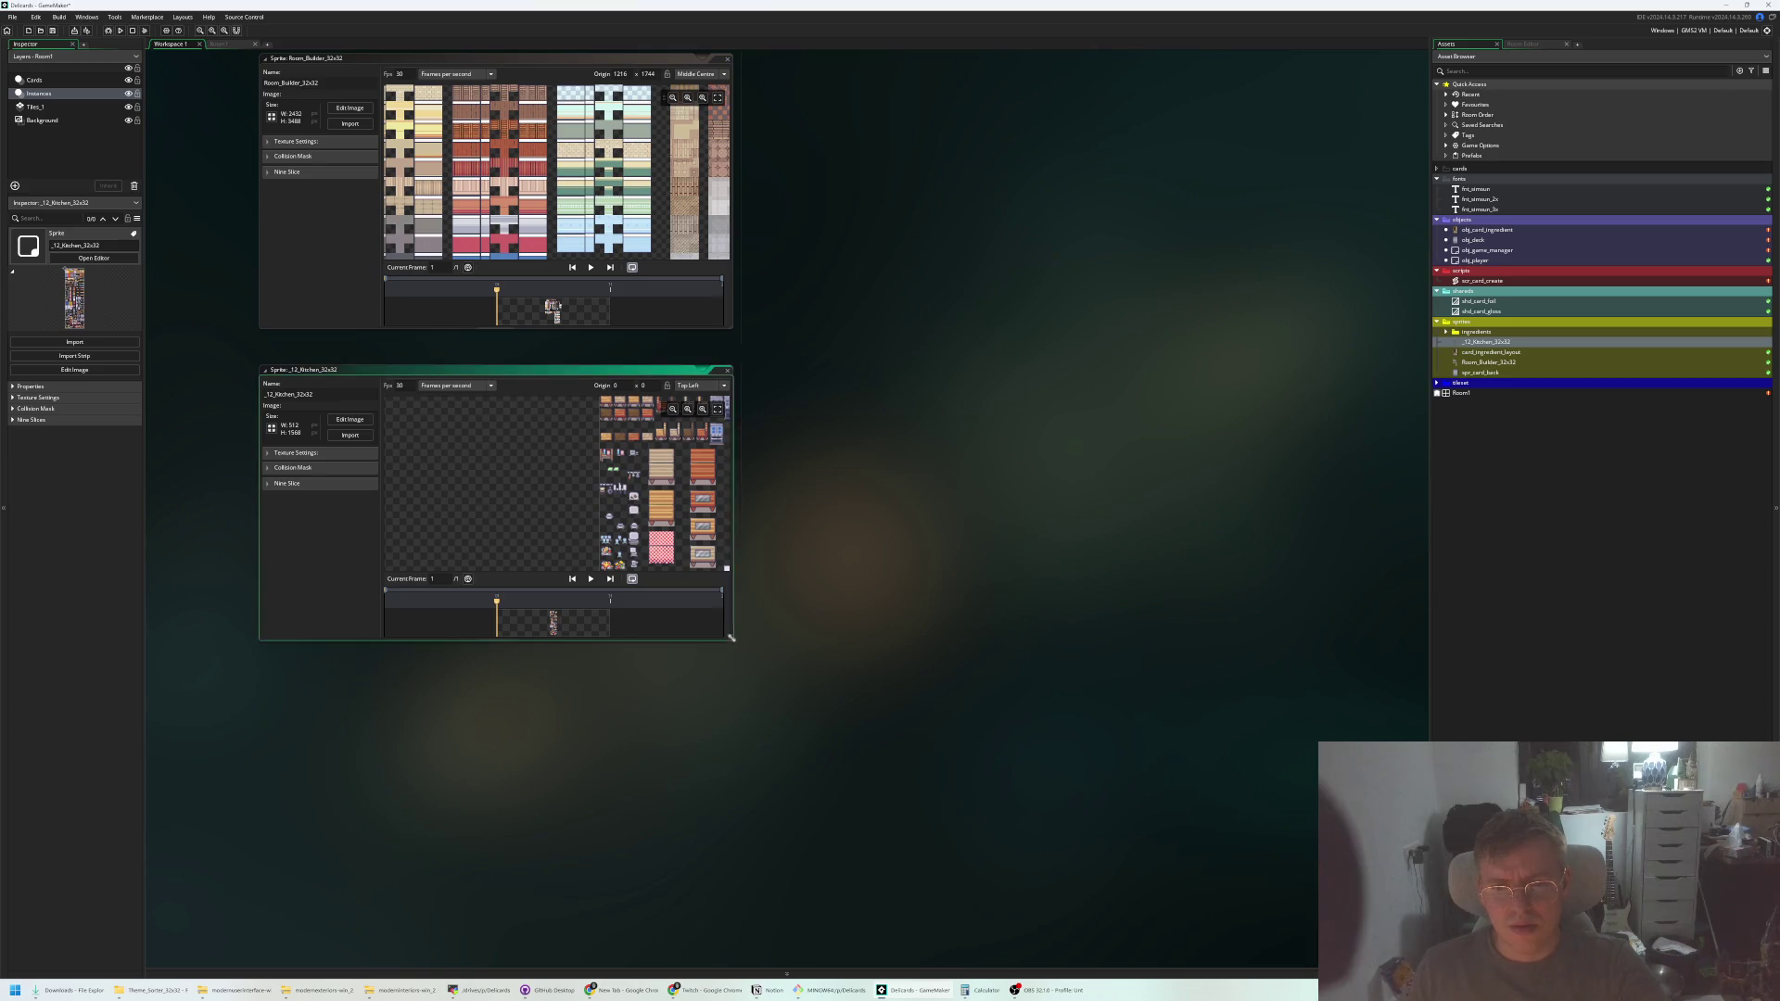
left_click_drag(734, 642, 978, 732)
left_click_drag(756, 507, 760, 660)
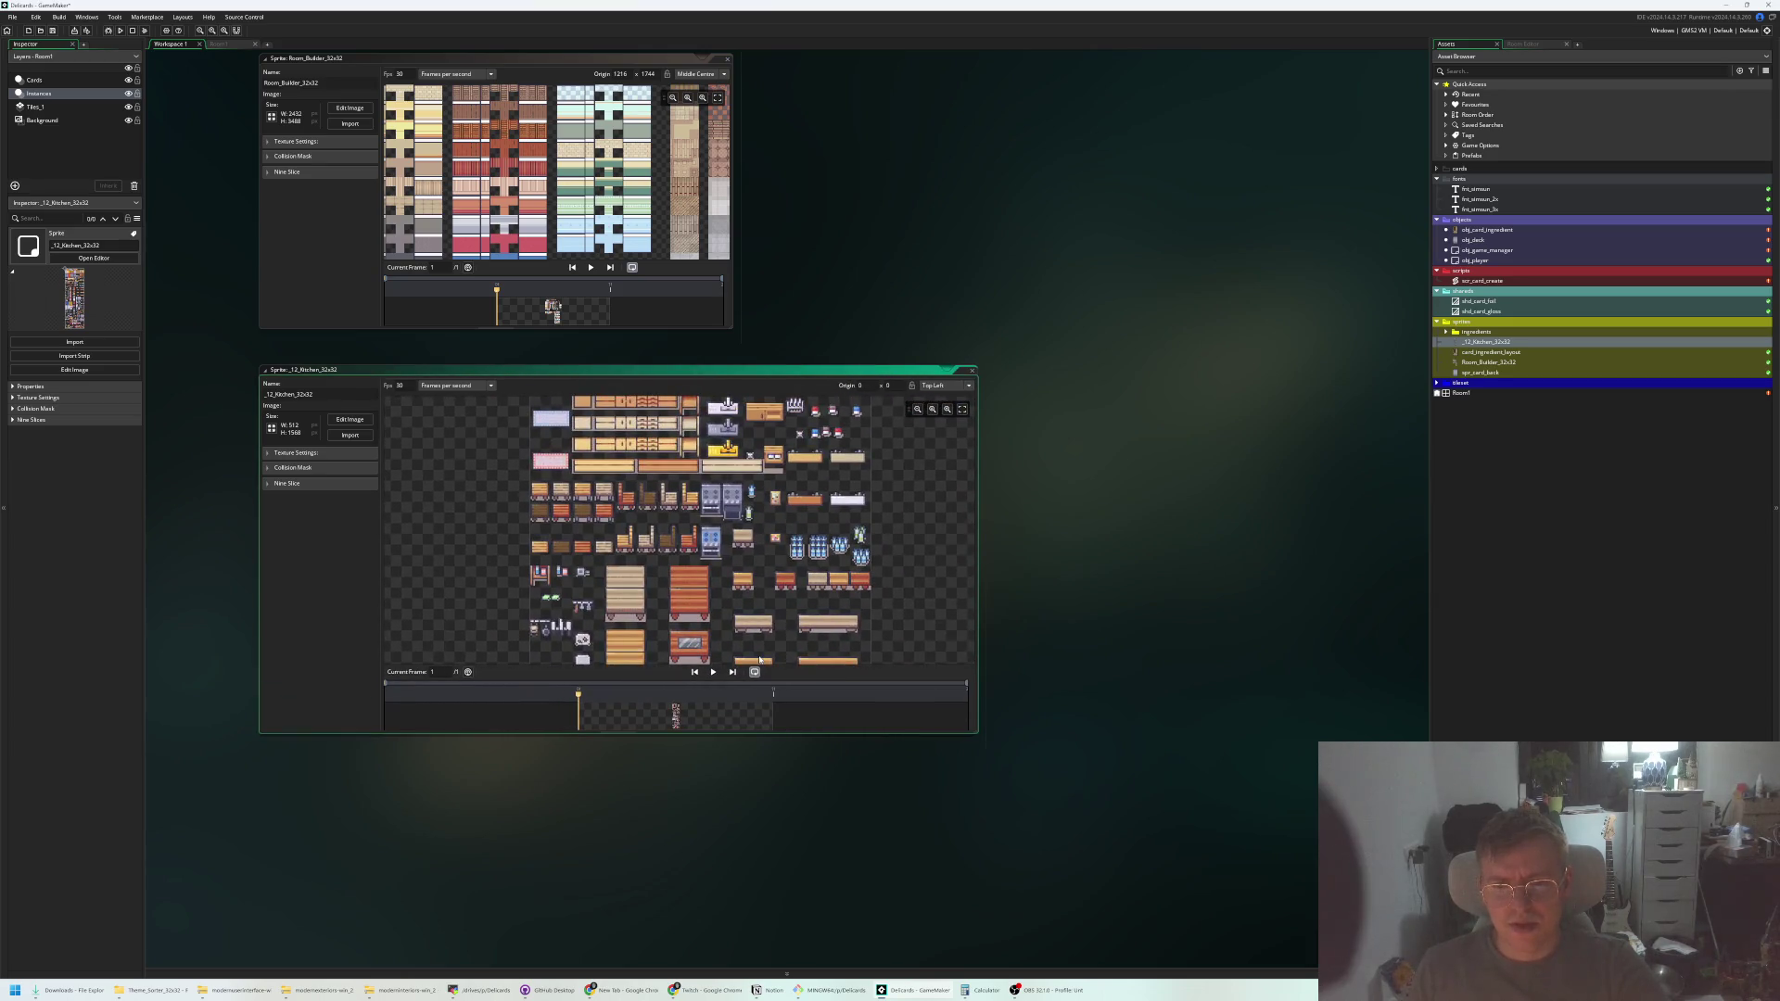
scroll(760, 654, "up", 3)
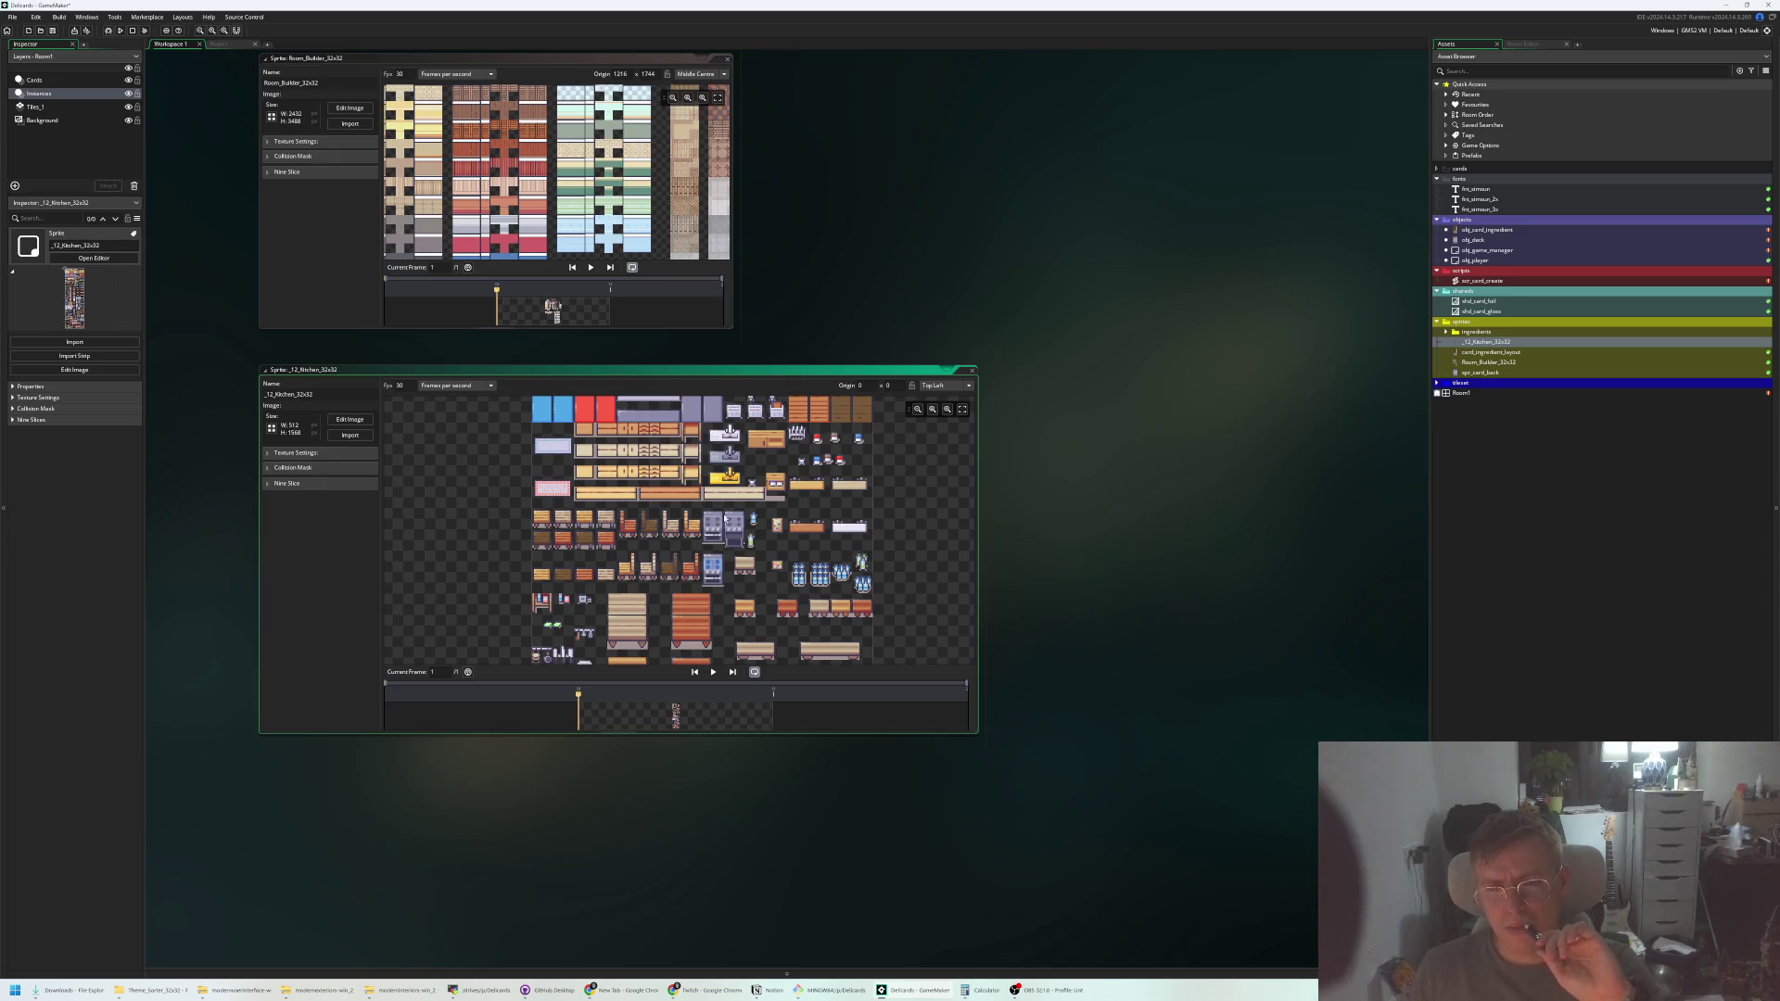
scroll(705, 595, "up", 5)
scroll(733, 556, "down", 10)
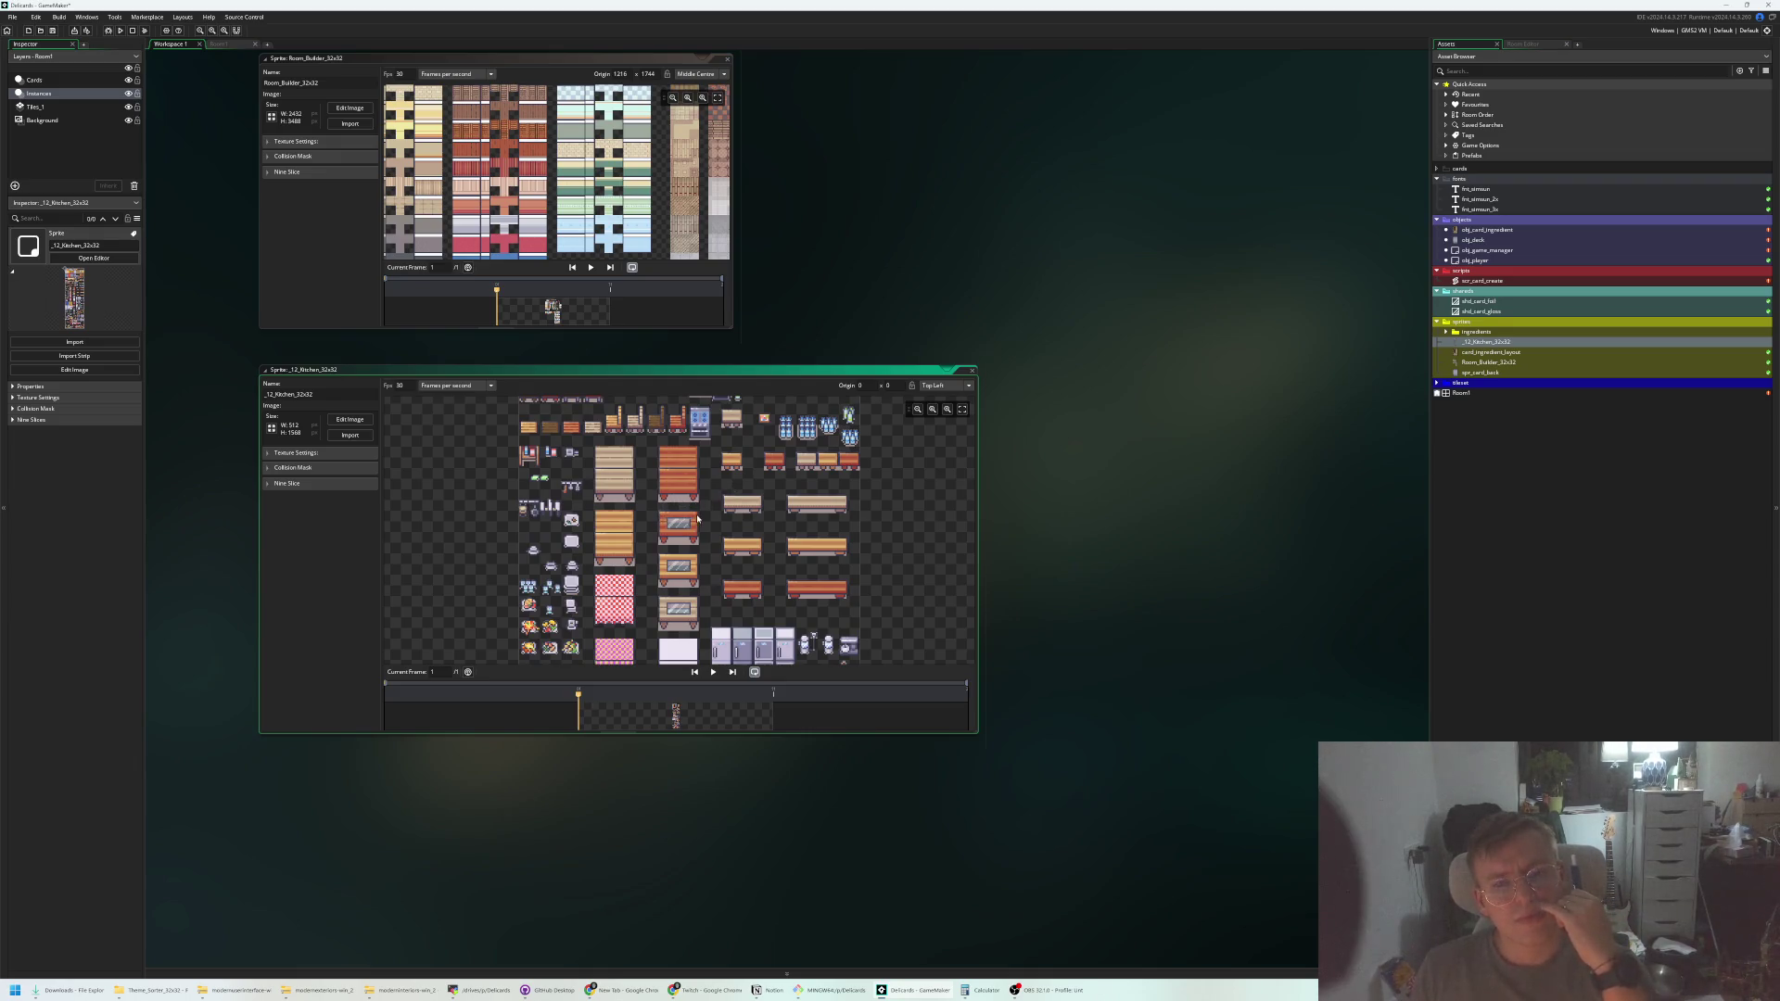
scroll(704, 519, "down", 8)
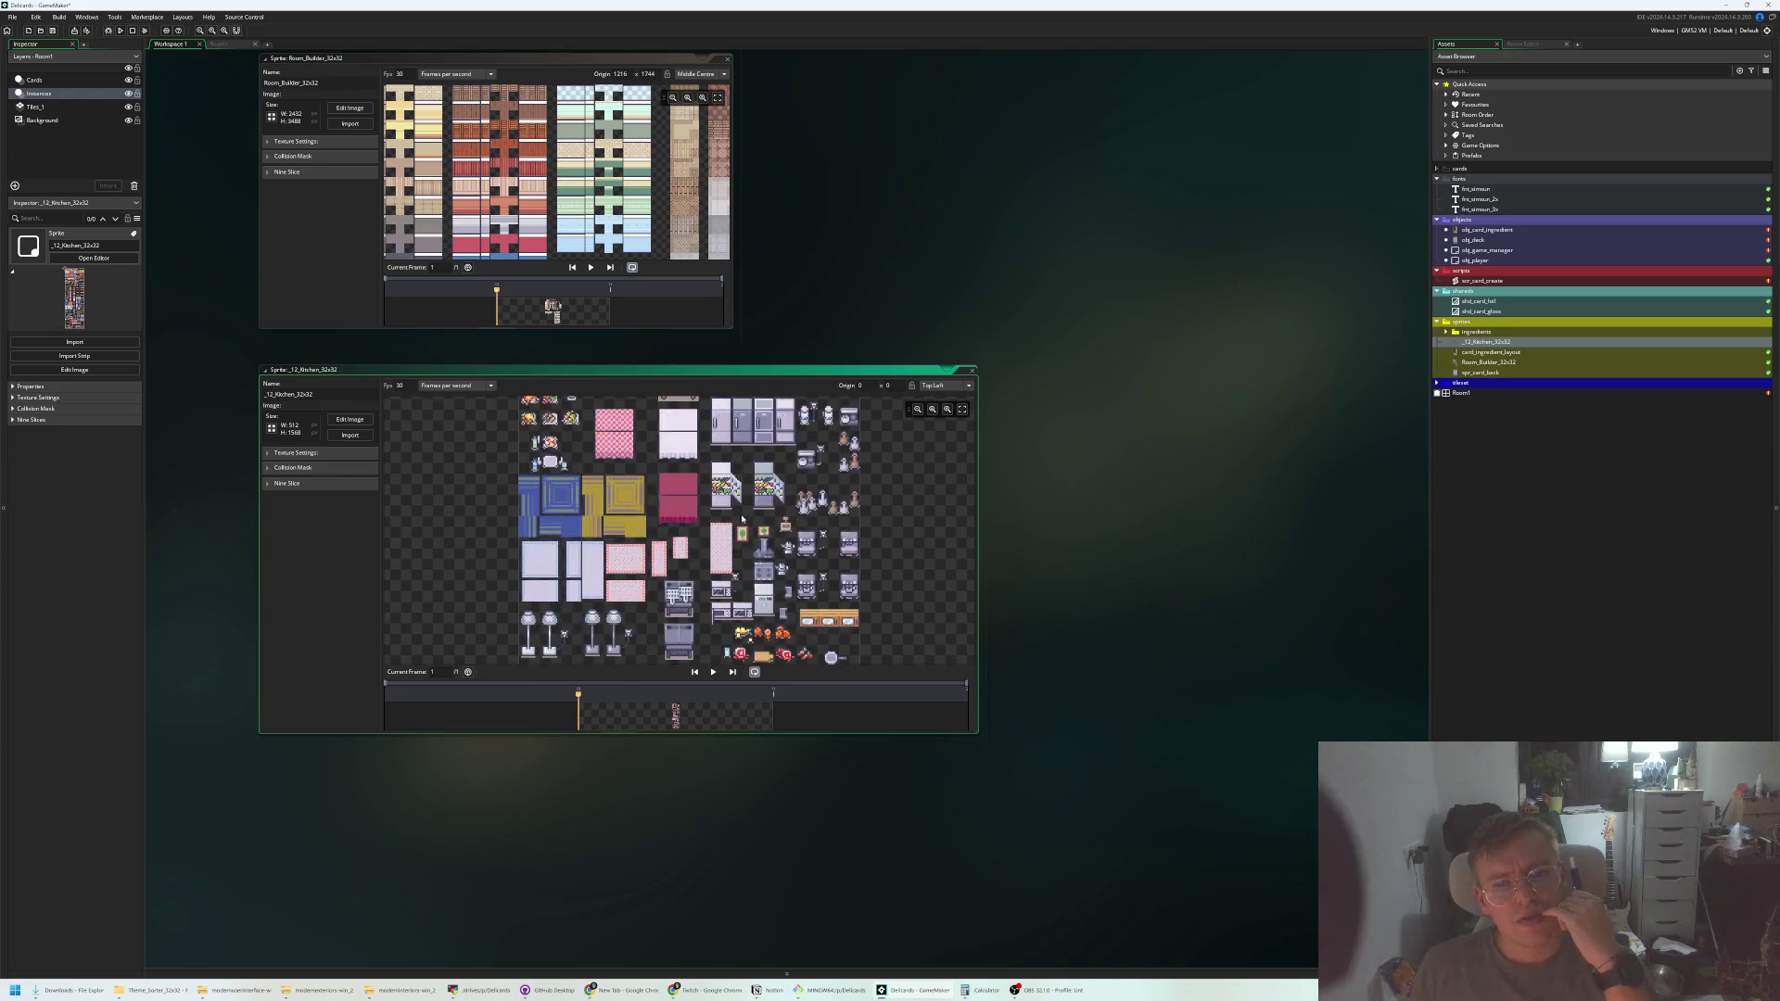
scroll(799, 540, "down", 5)
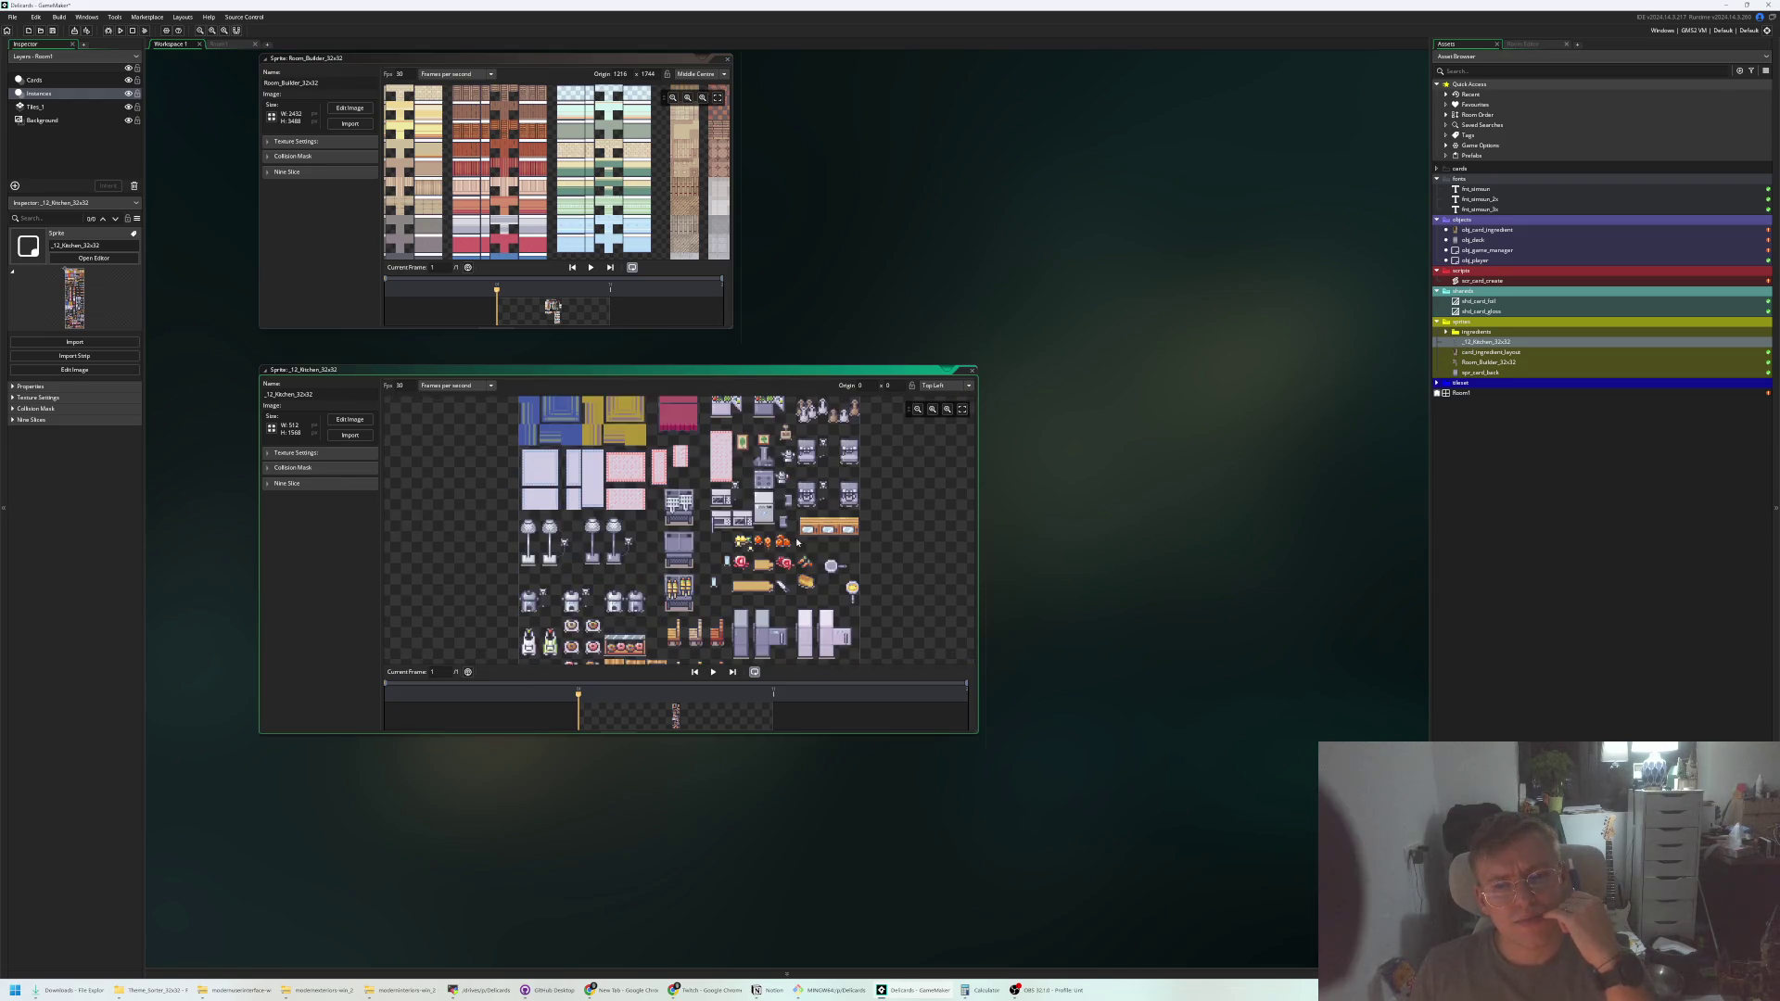
scroll(788, 546, "down", 6)
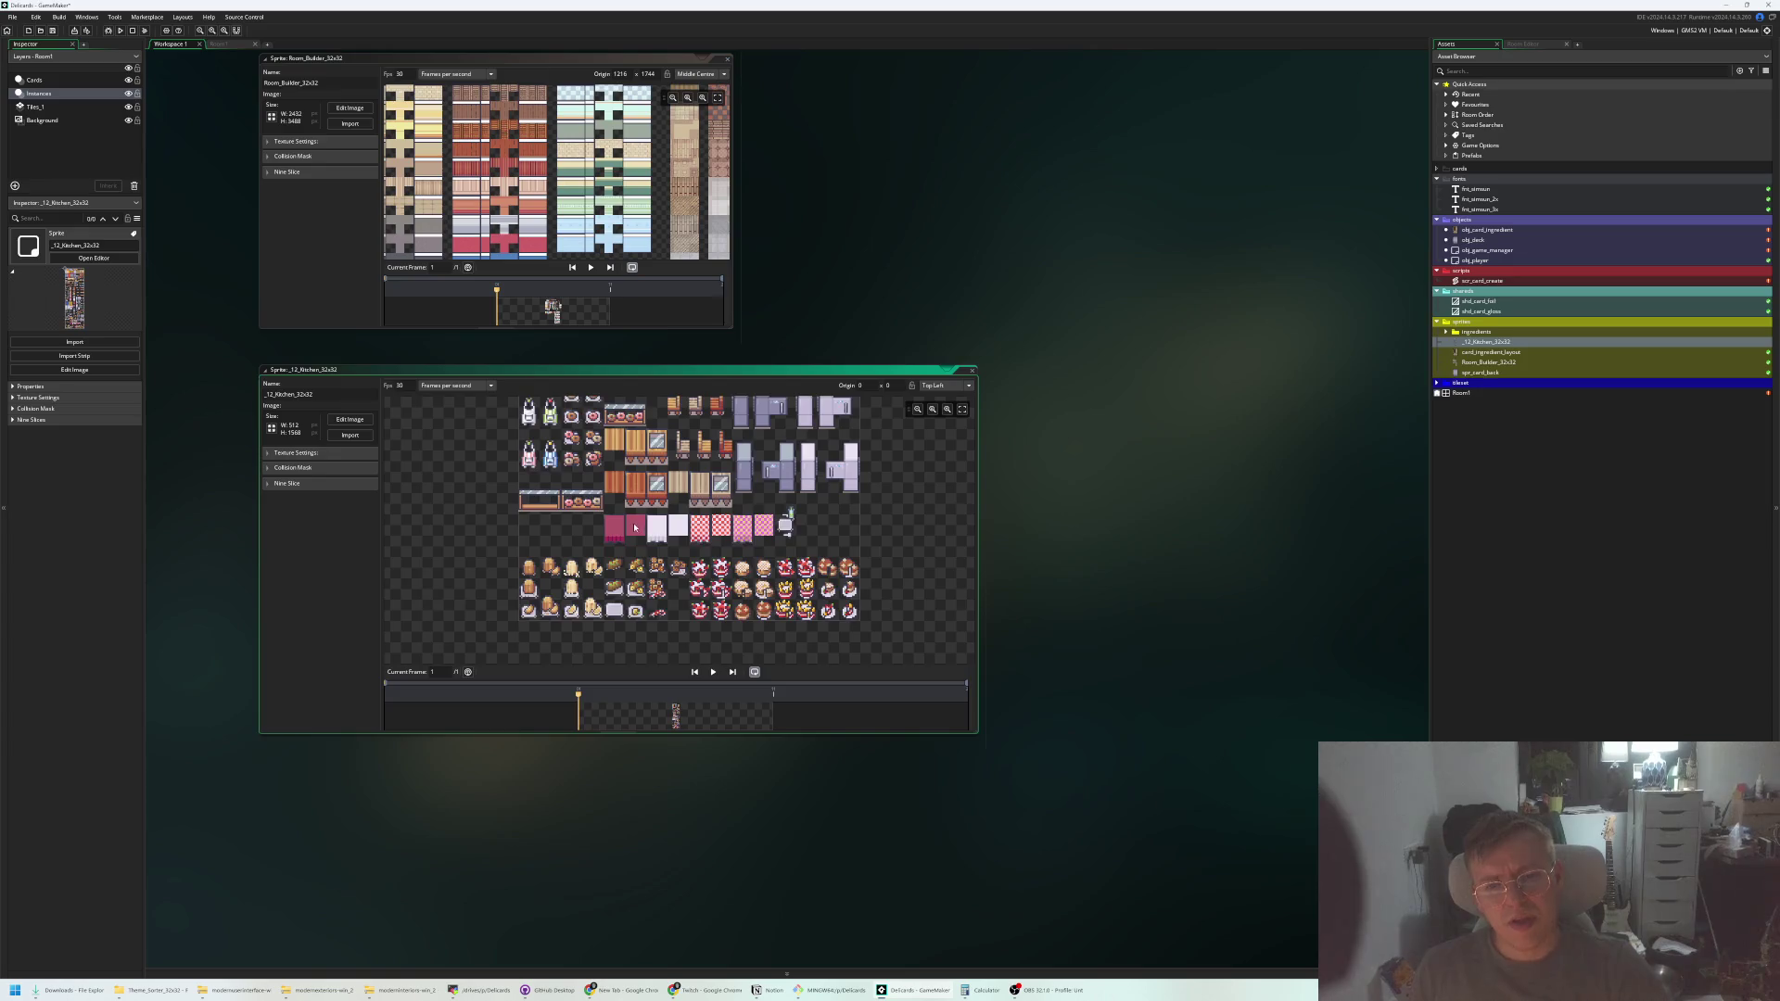
scroll(634, 527, "up", 3)
Pan the kitchen sheet across the tables, chairs, fridges, microwaves and counters
left_click_drag(750, 492, 754, 531)
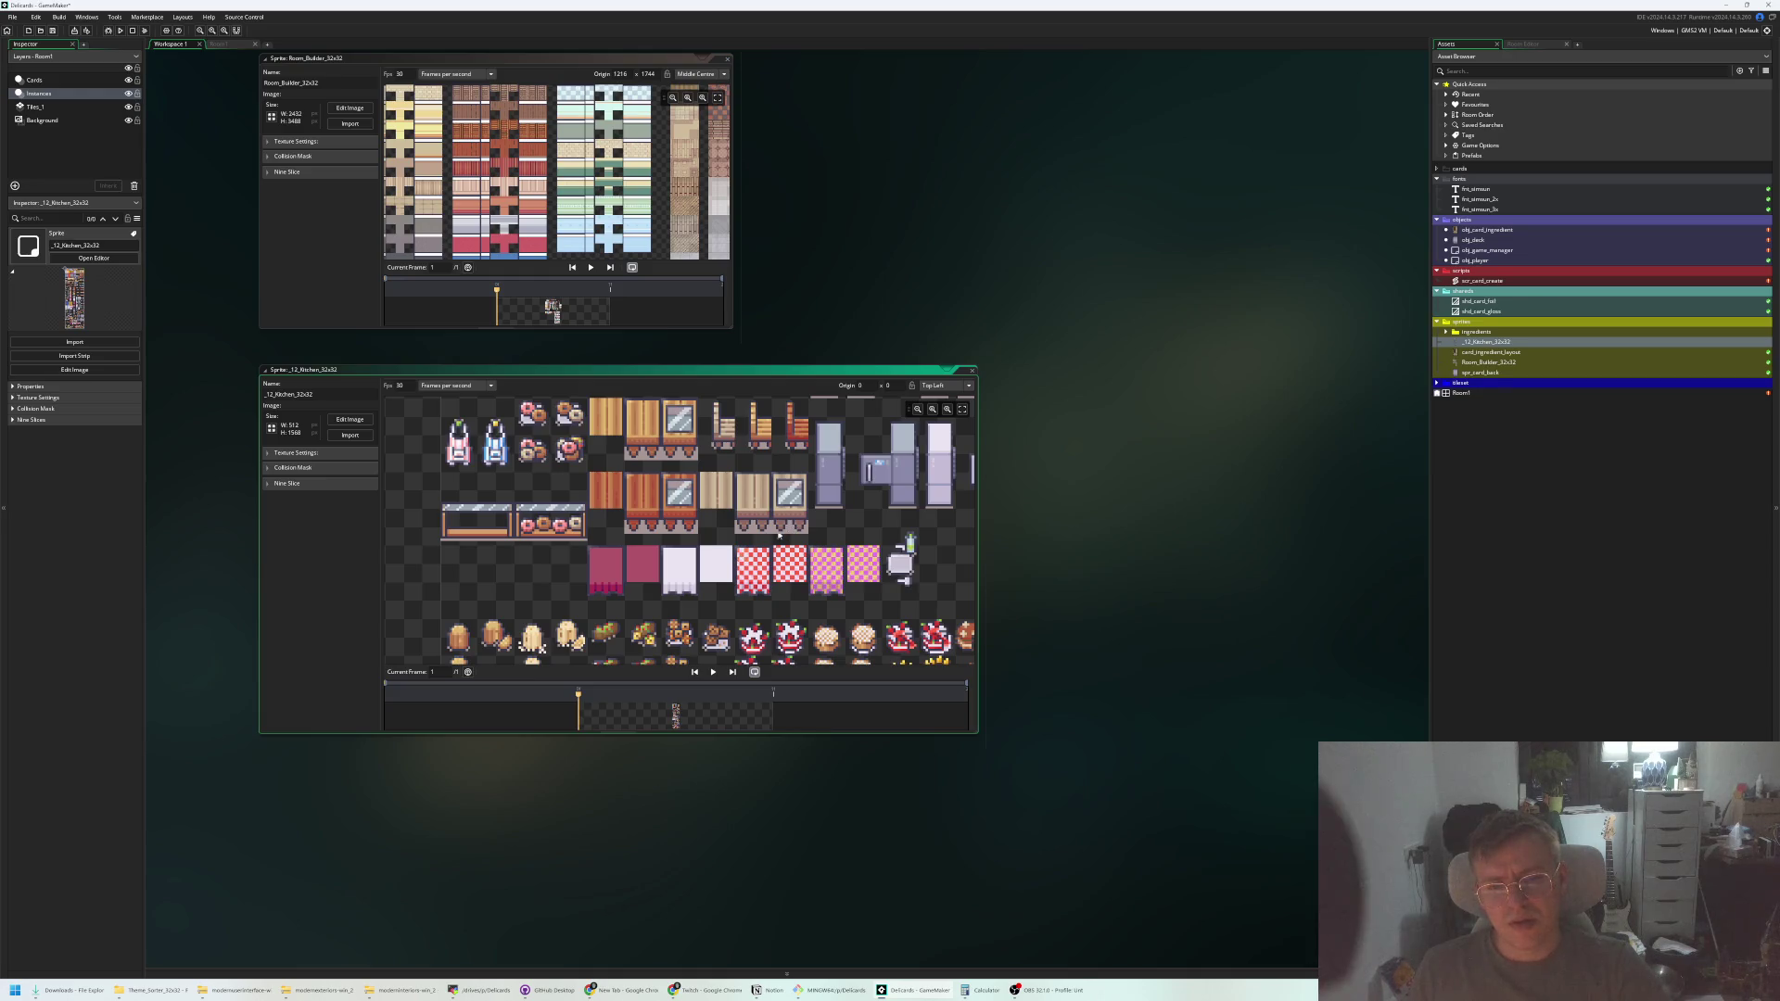
scroll(726, 555, "up", 5)
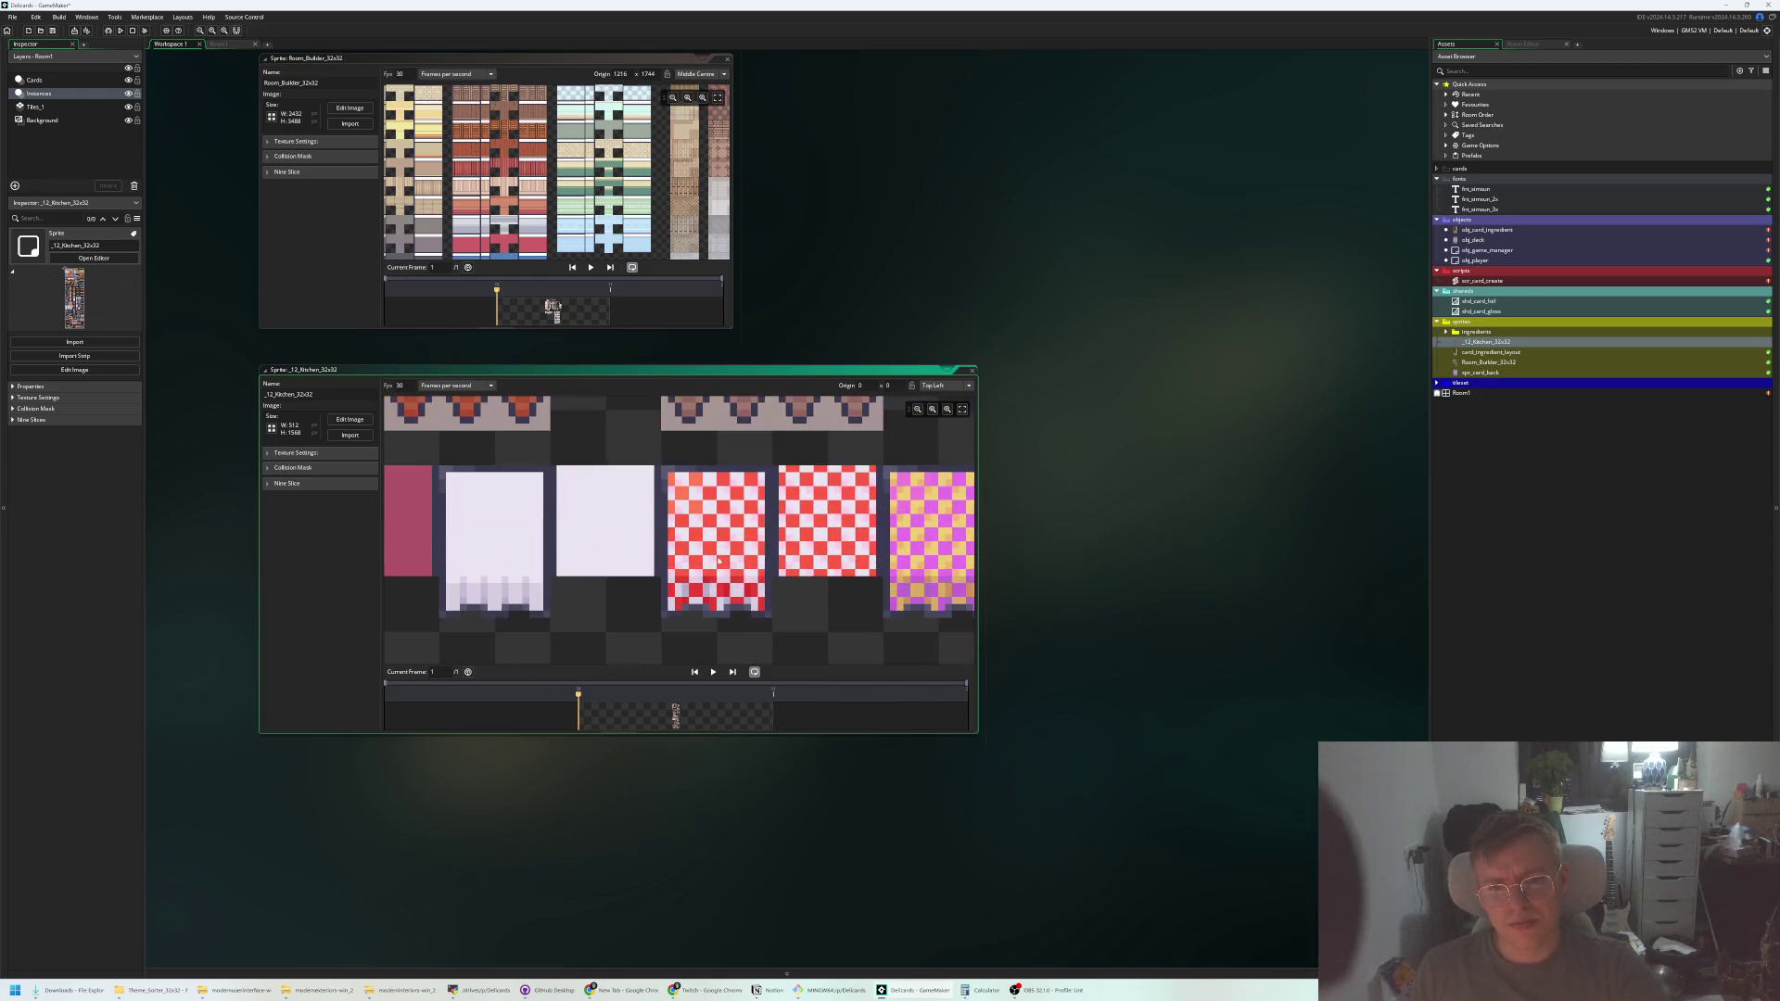
mouse_move(747, 556)
left_mouse_down()
mouse_move(732, 524)
mouse_move(711, 630)
left_mouse_up()
scroll(725, 621, "down", 2)
scroll(725, 621, "up", 2)
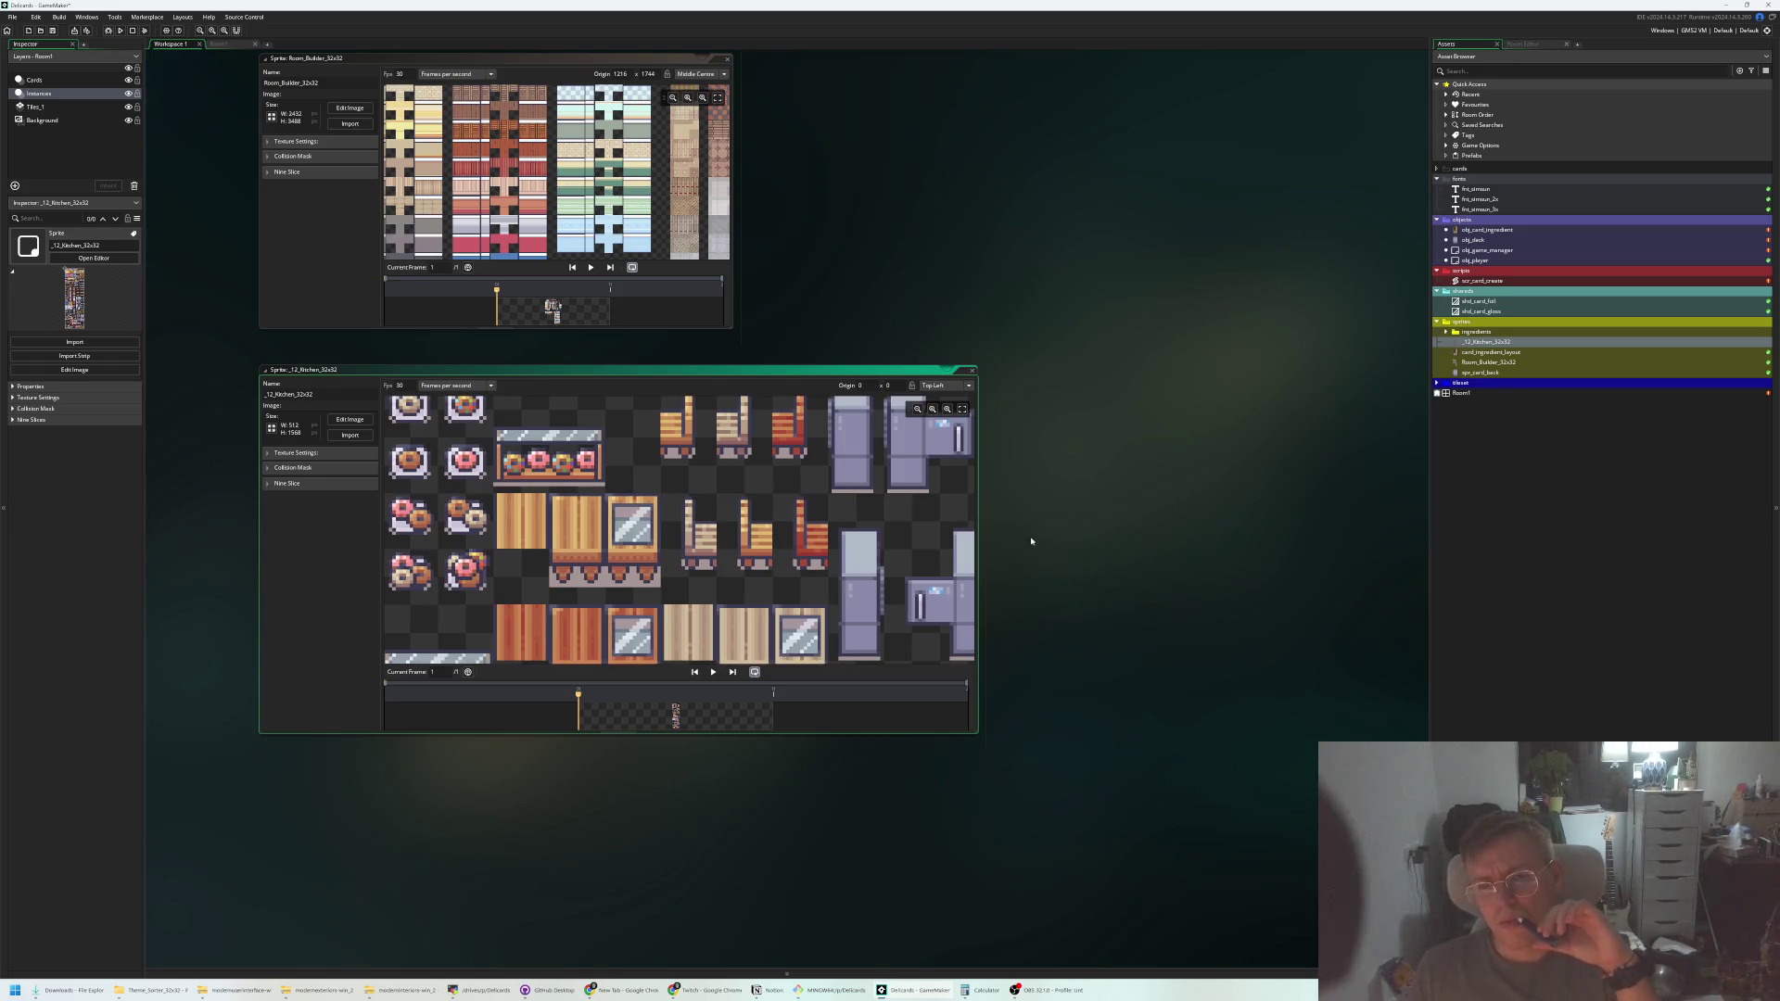
scroll(672, 545, "up", 5)
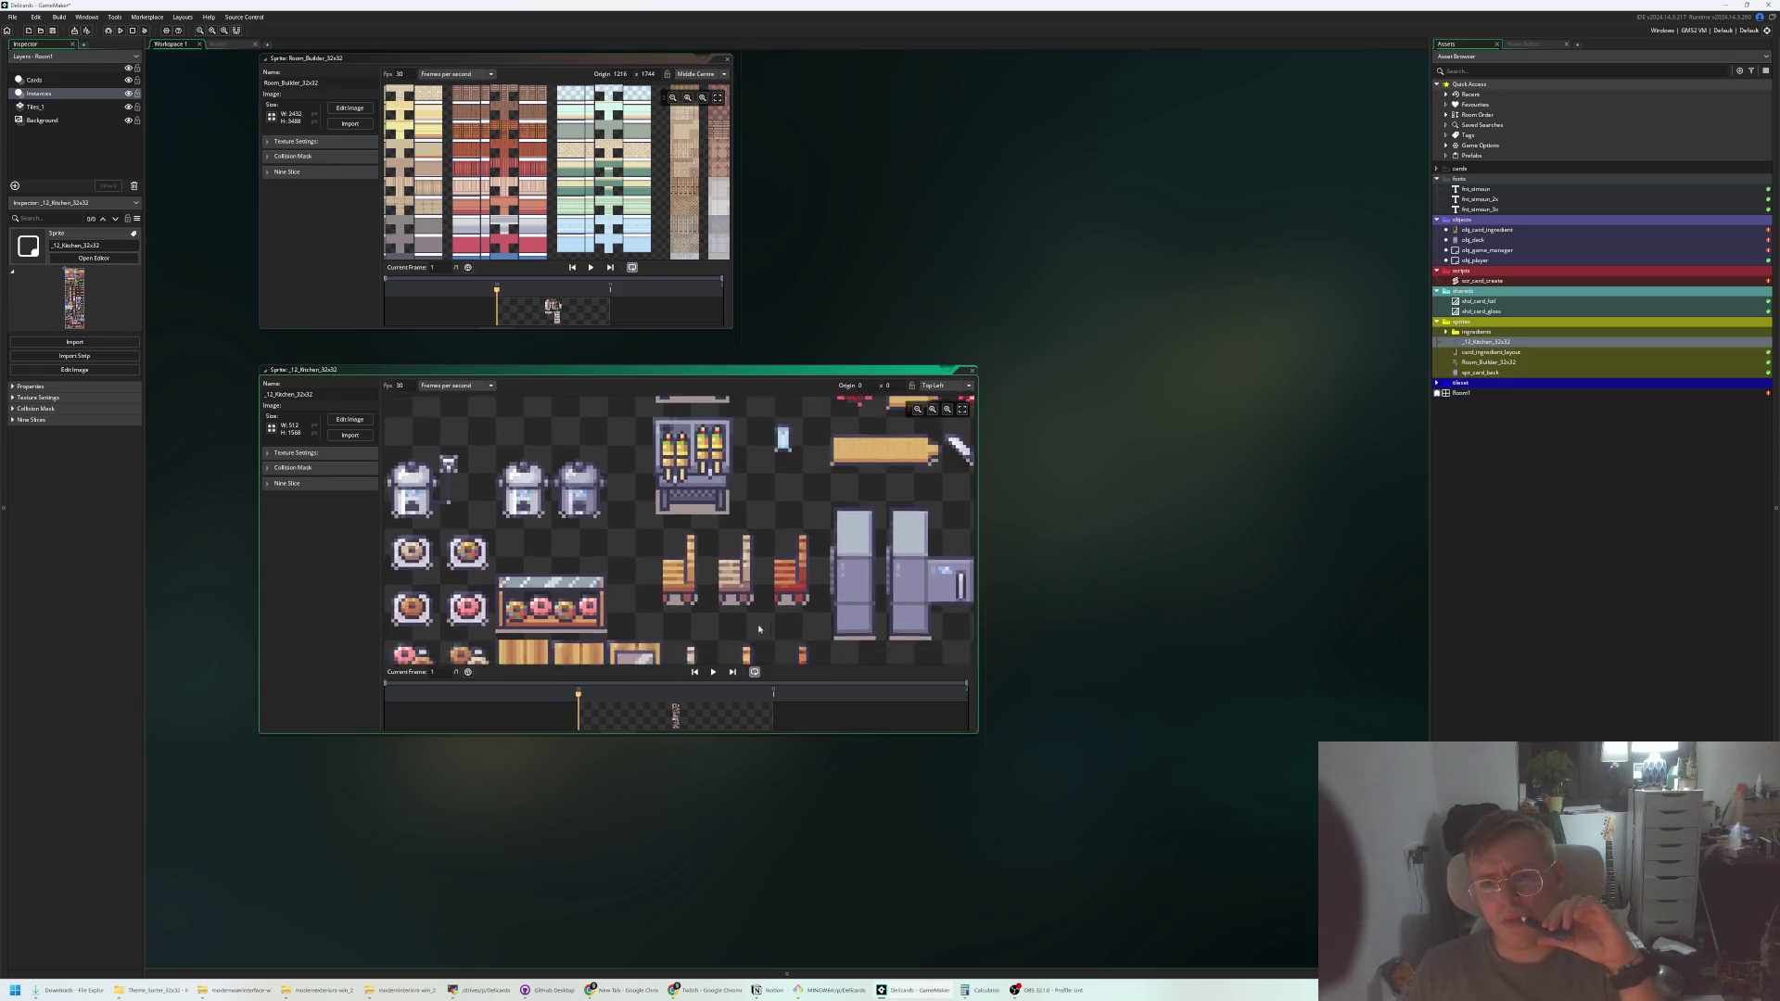
mouse_move(764, 576)
left_mouse_down()
mouse_move(679, 701)
mouse_move(775, 608)
mouse_move(705, 519)
mouse_move(664, 420)
mouse_move(506, 542)
mouse_move(580, 679)
left_mouse_up()
left_click_drag(783, 380, 769, 530)
Zoom the _12_Kitchen preview, then show the sprites folder's Create submenu
scroll(768, 529, "down", 3)
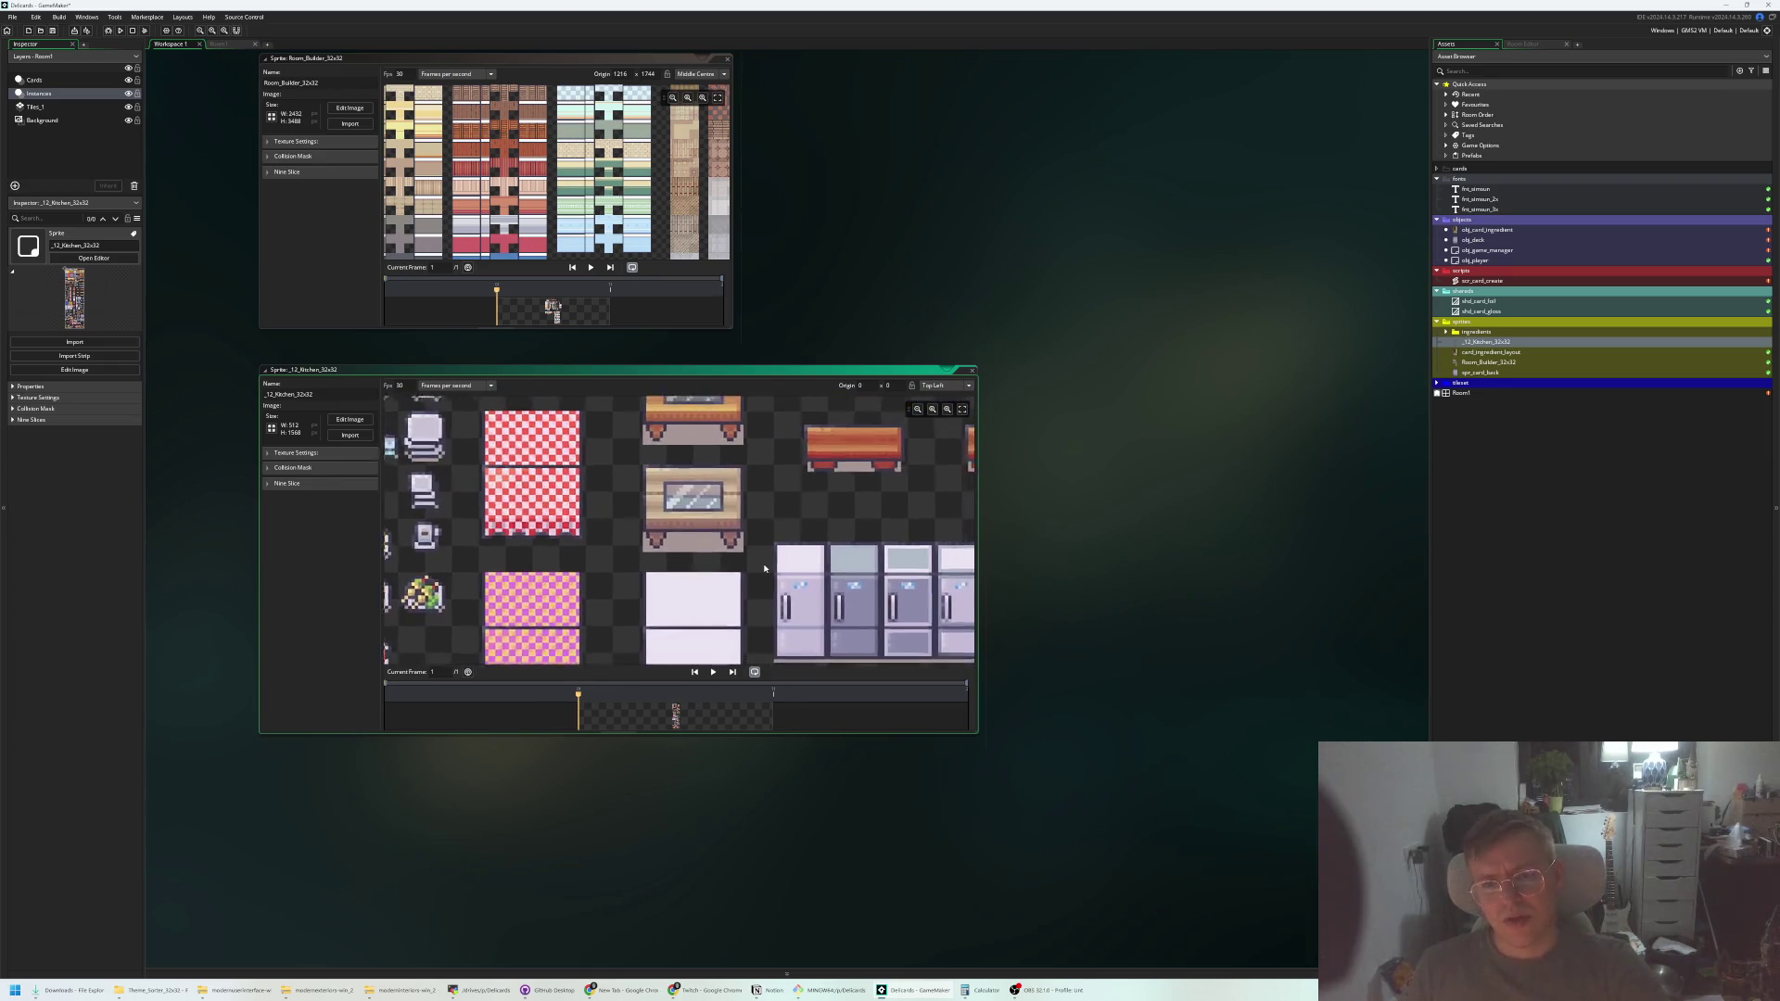
scroll(802, 517, "up", 10)
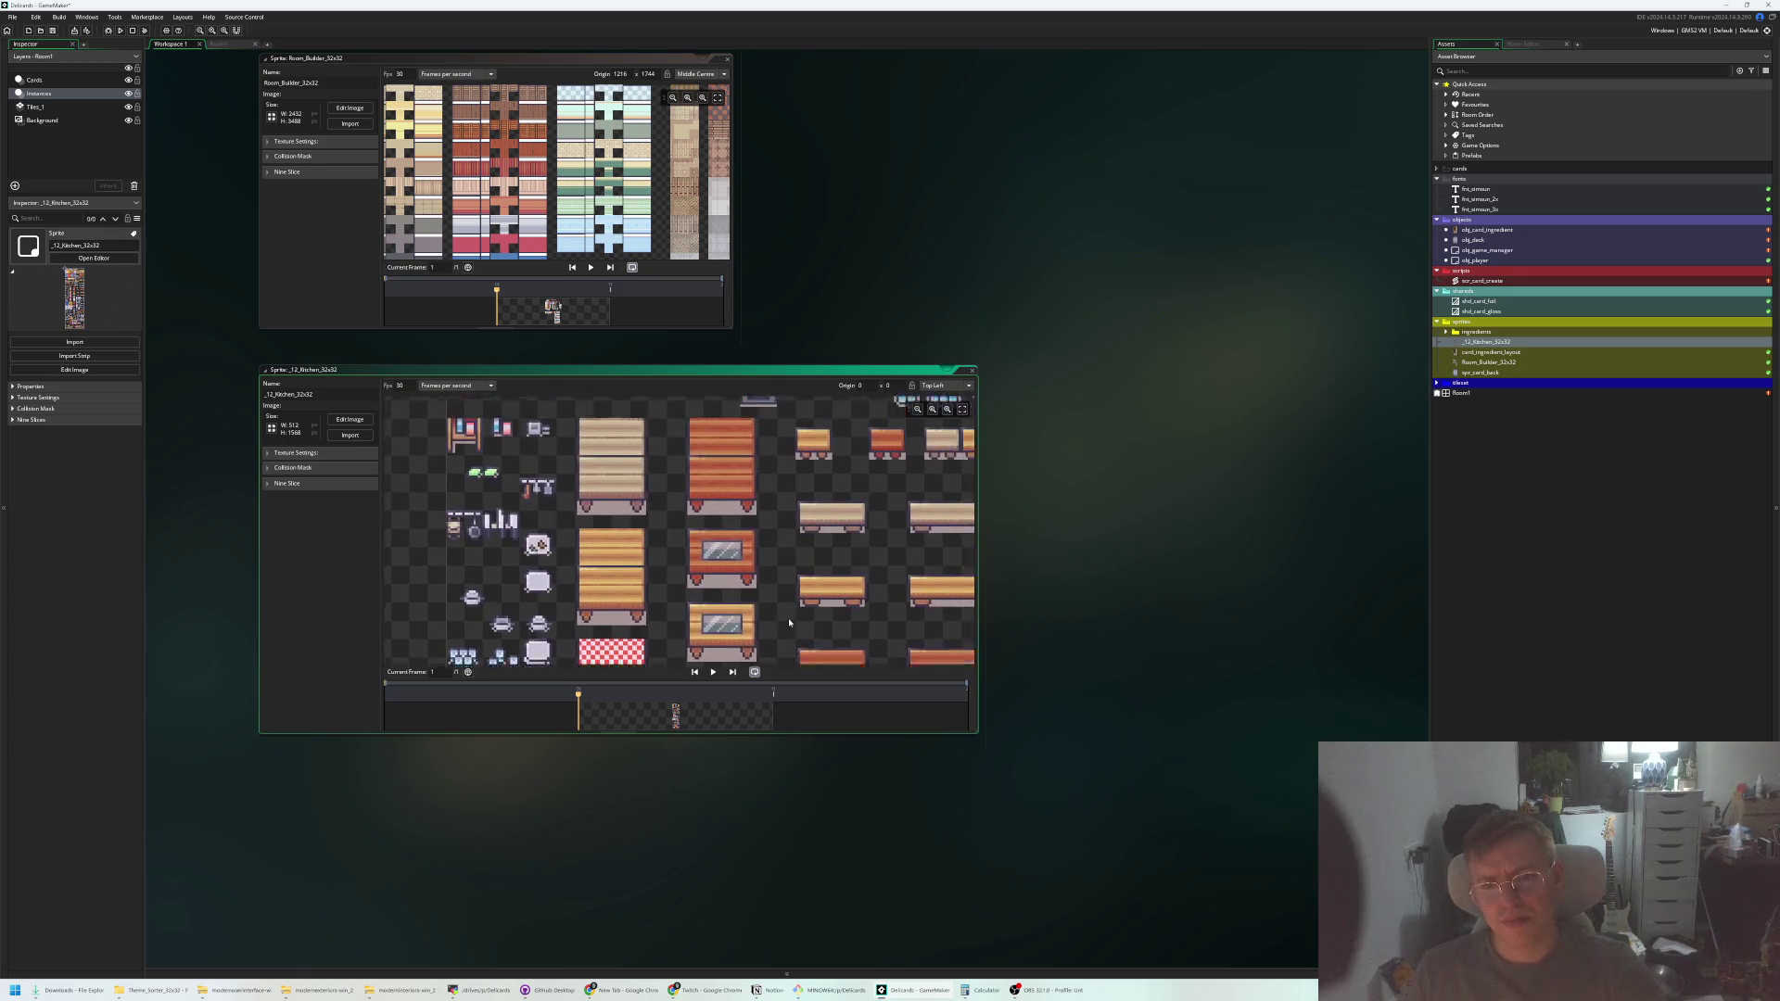
scroll(765, 548, "down", 3)
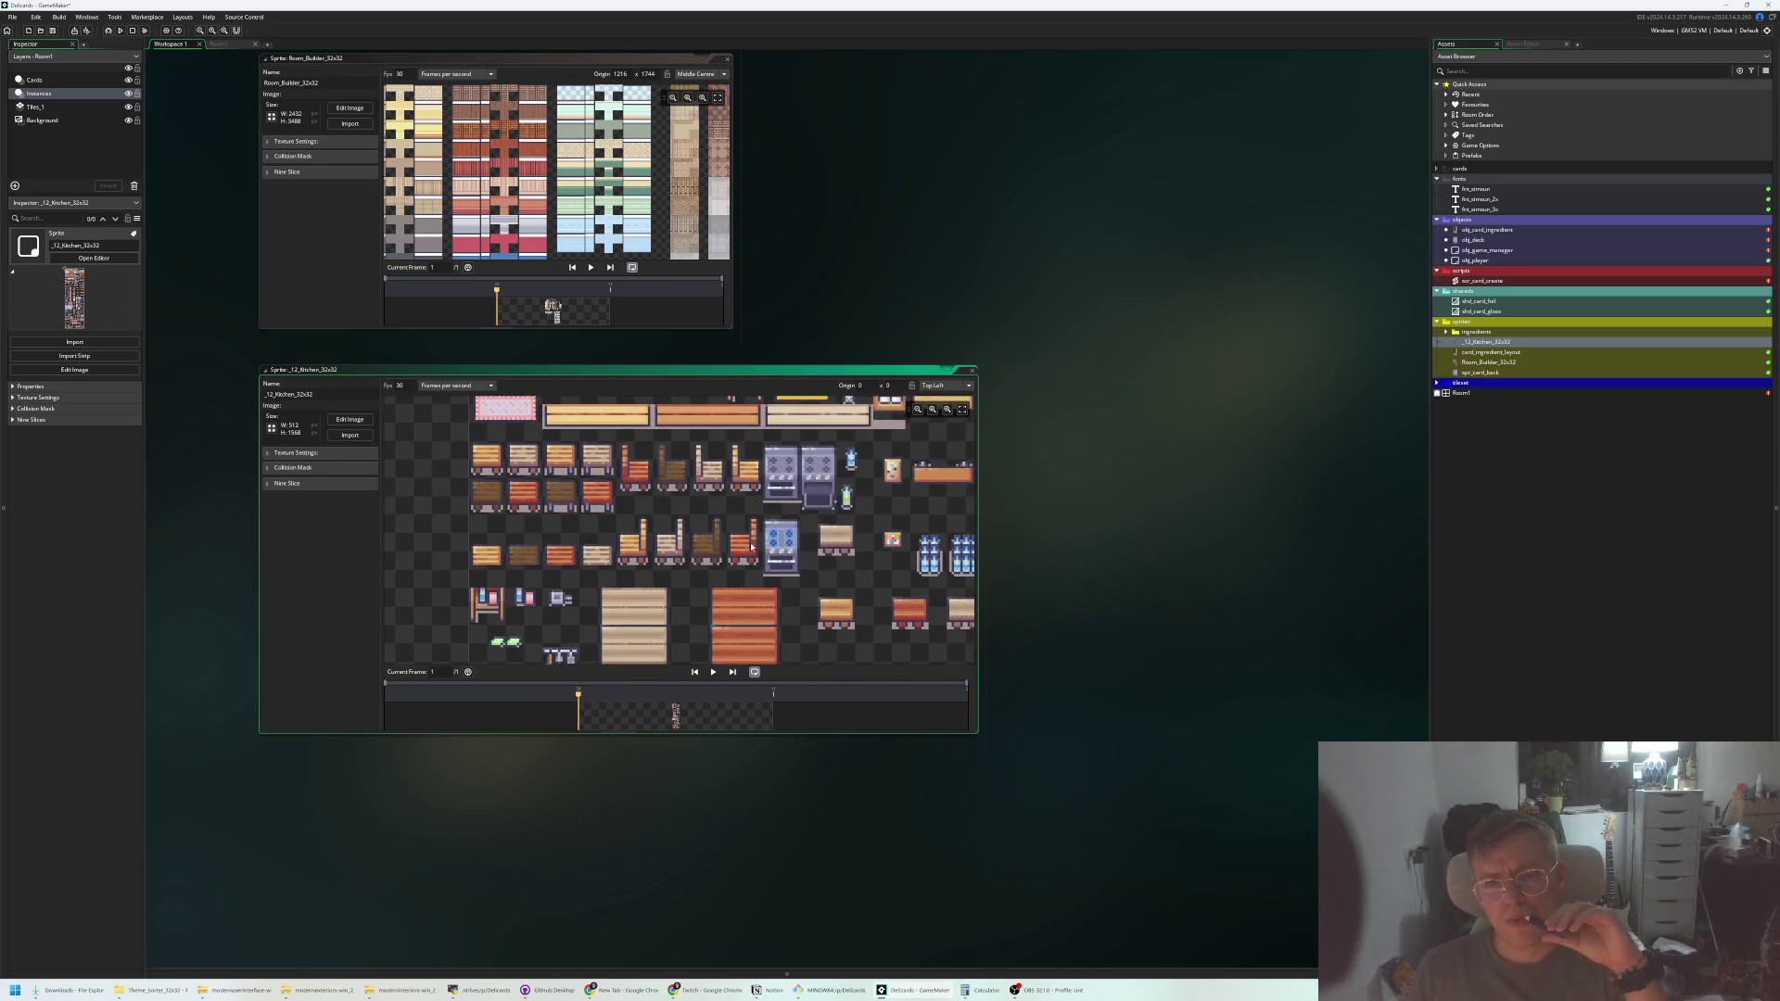
scroll(746, 562, "up", 3)
scroll(747, 562, "up", 2)
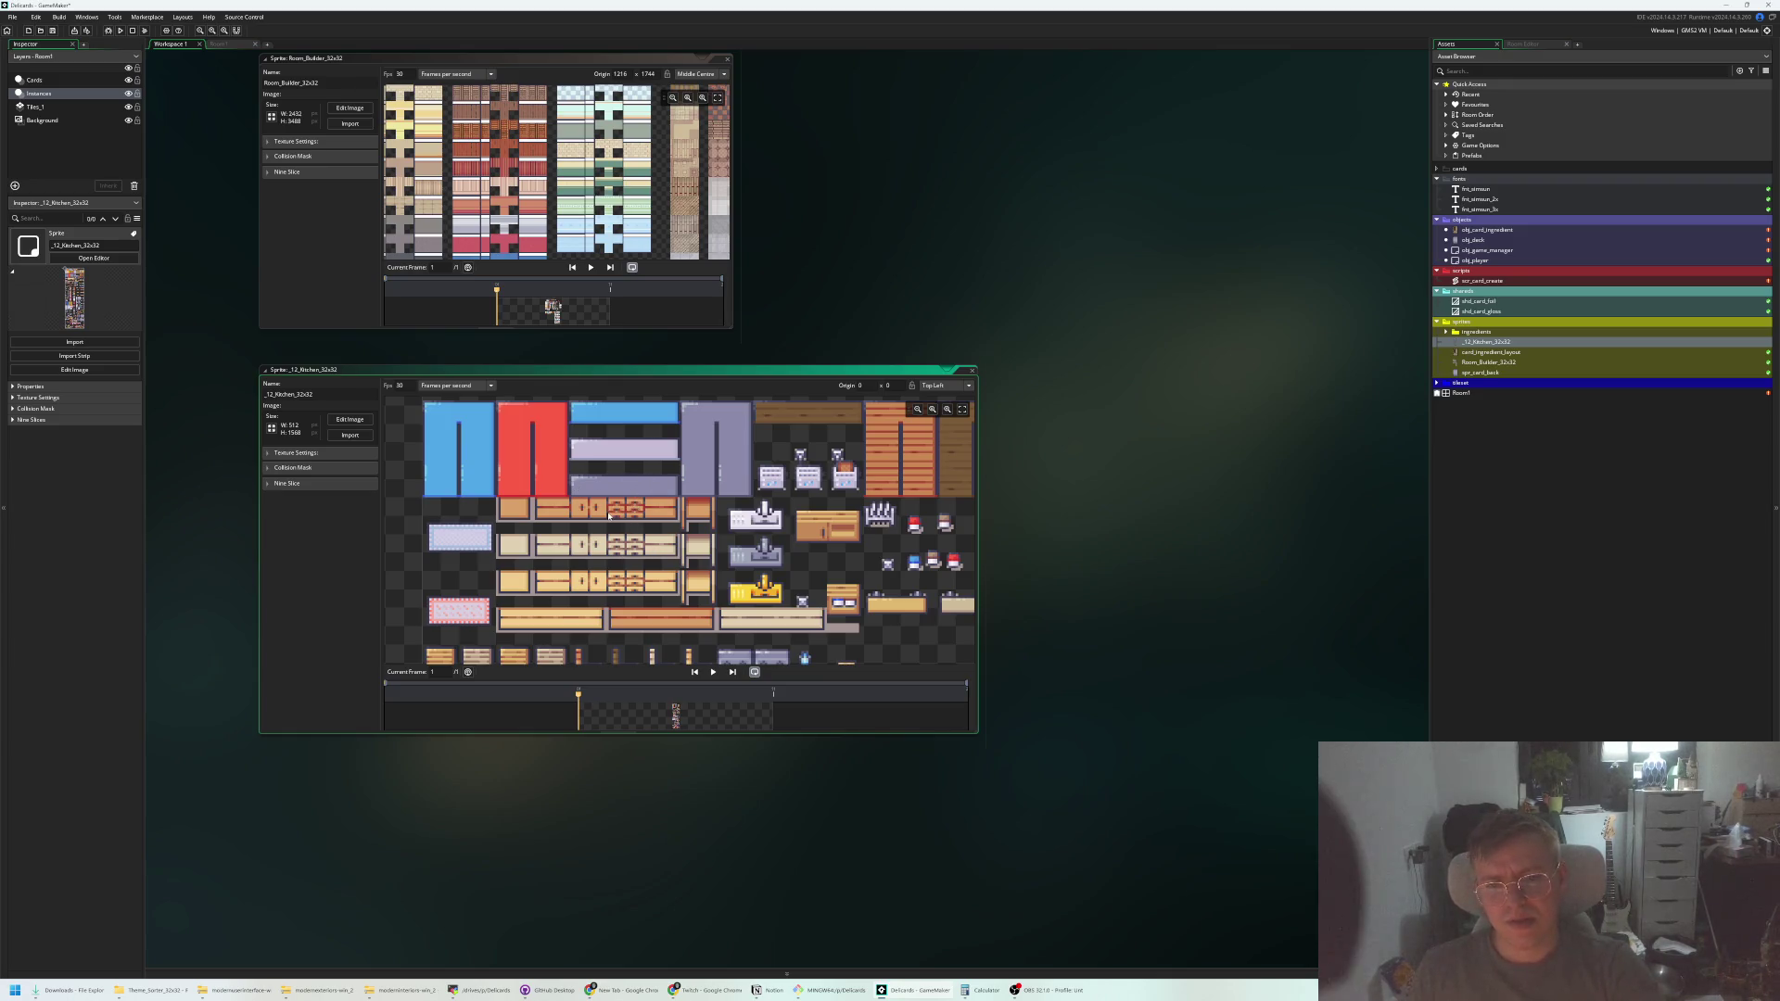
scroll(609, 492, "up", 1)
scroll(604, 495, "up", 1)
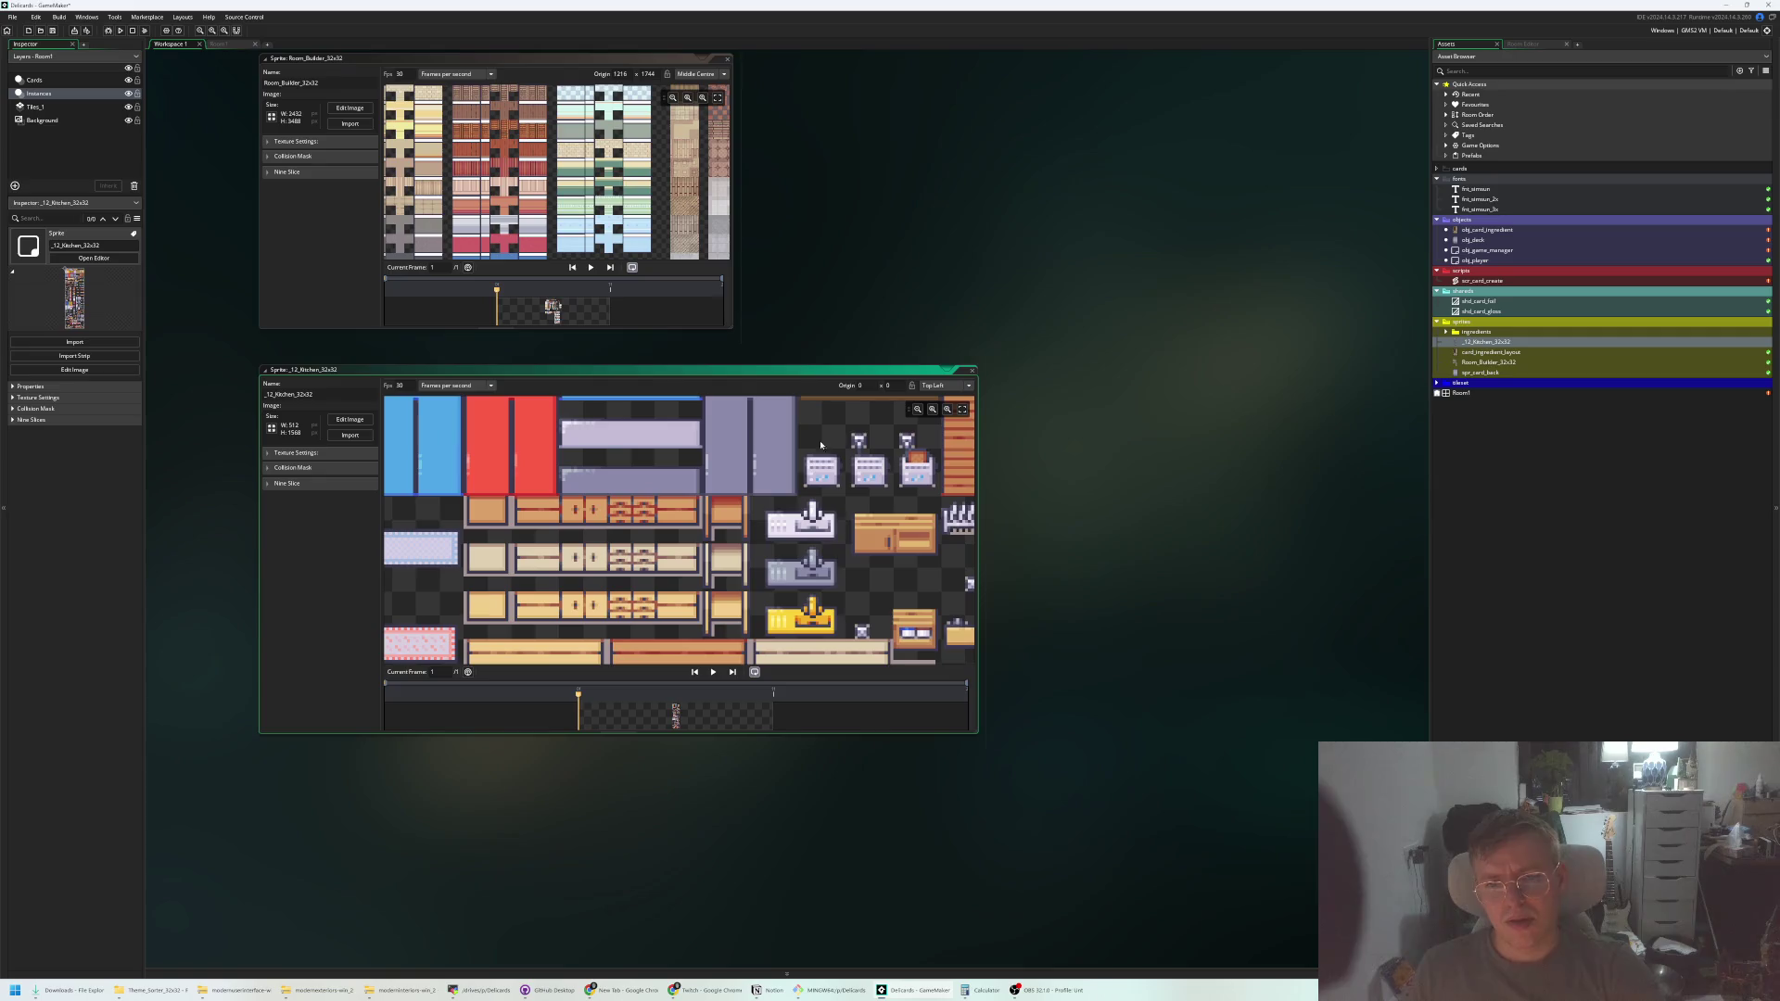
right_click(1490, 327)
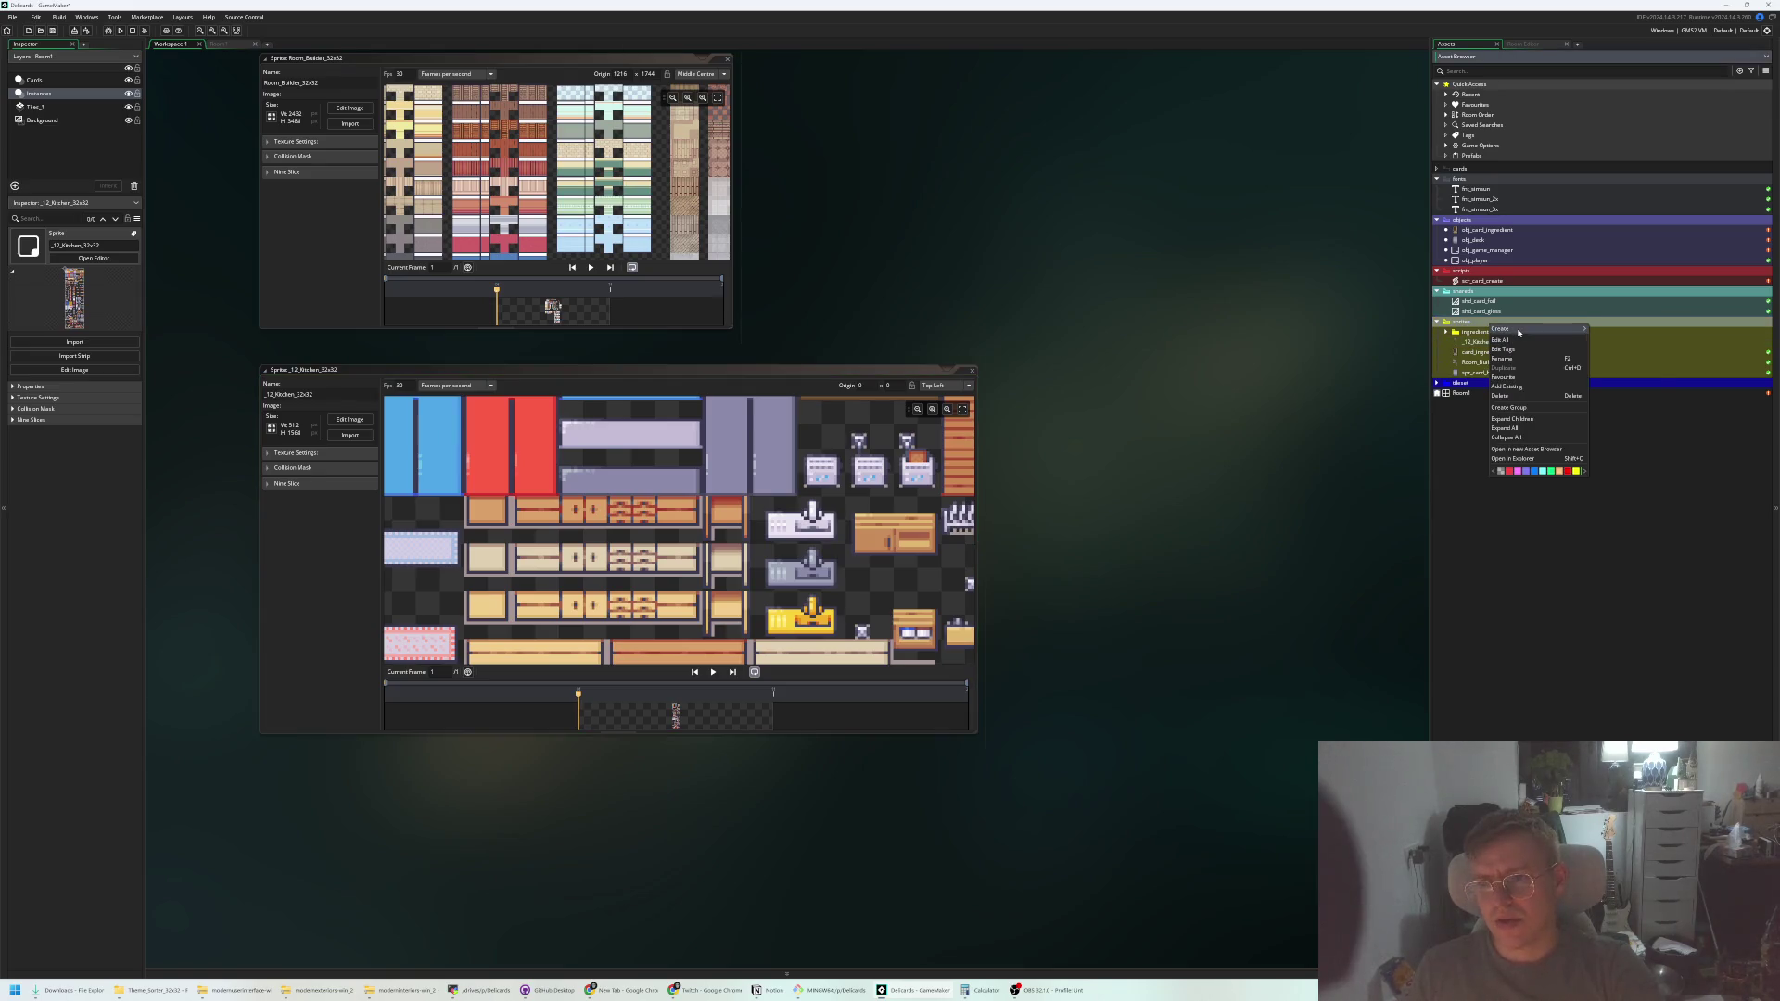
mouse_move(1543, 330)
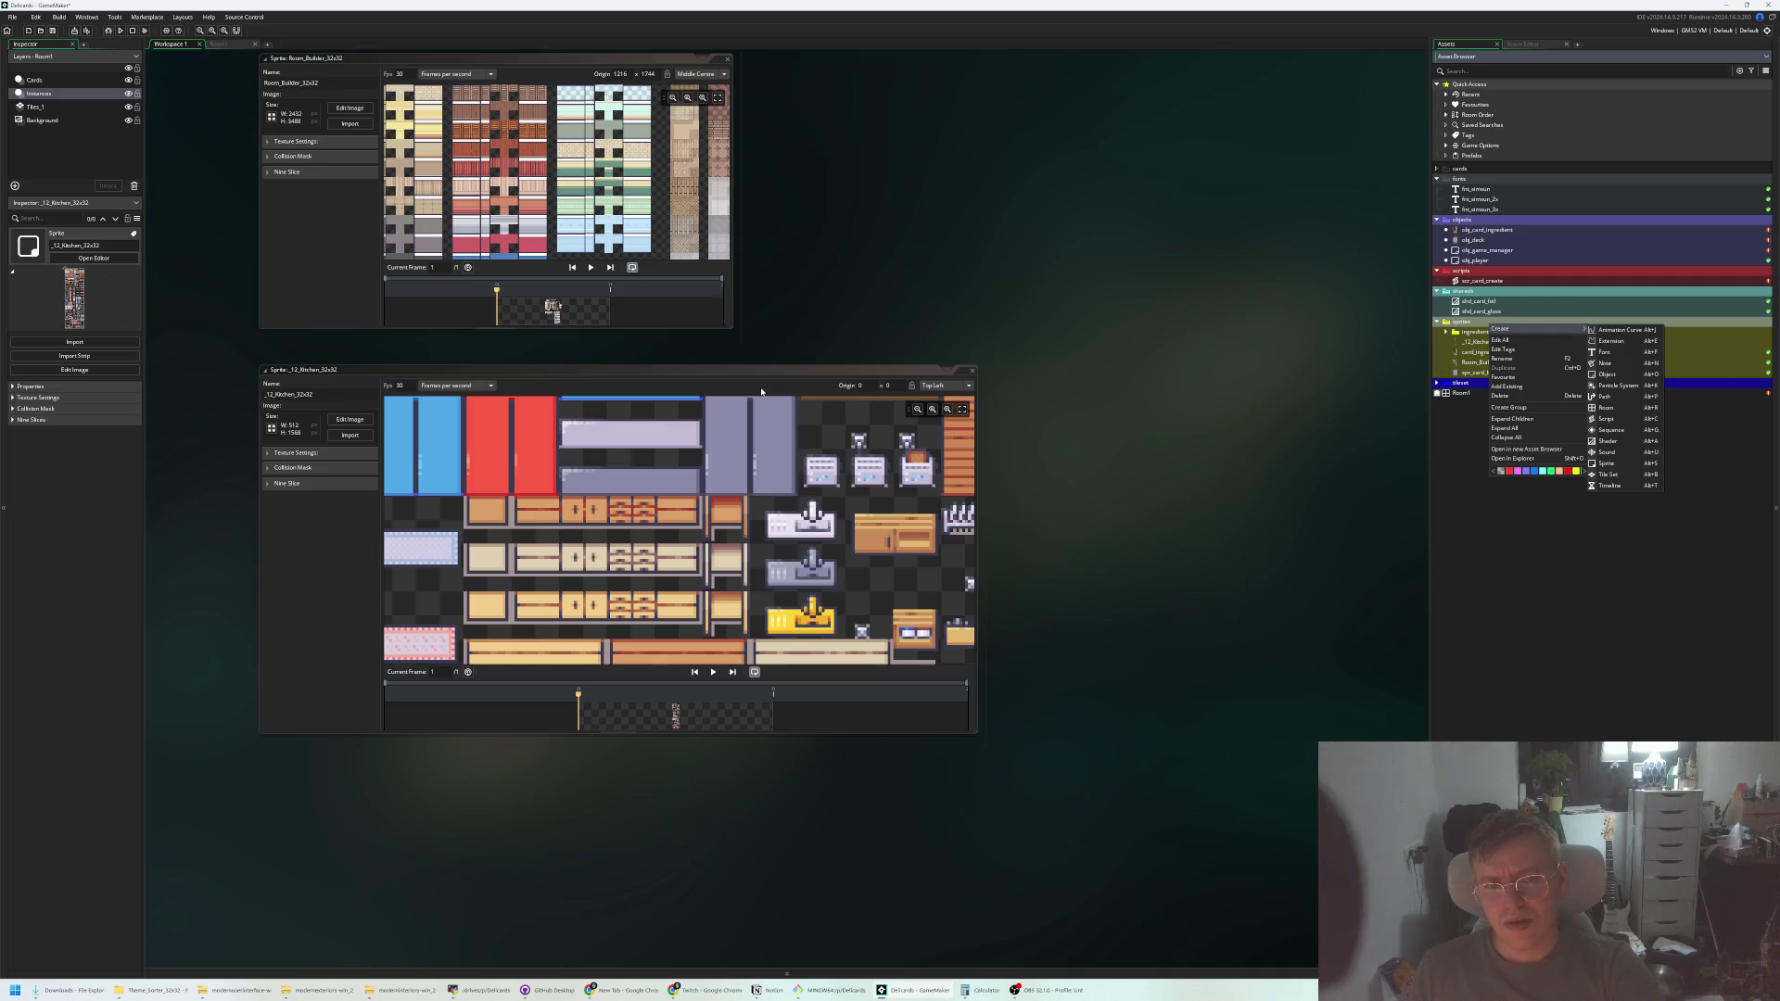
left_click(356, 417)
left_click(356, 416)
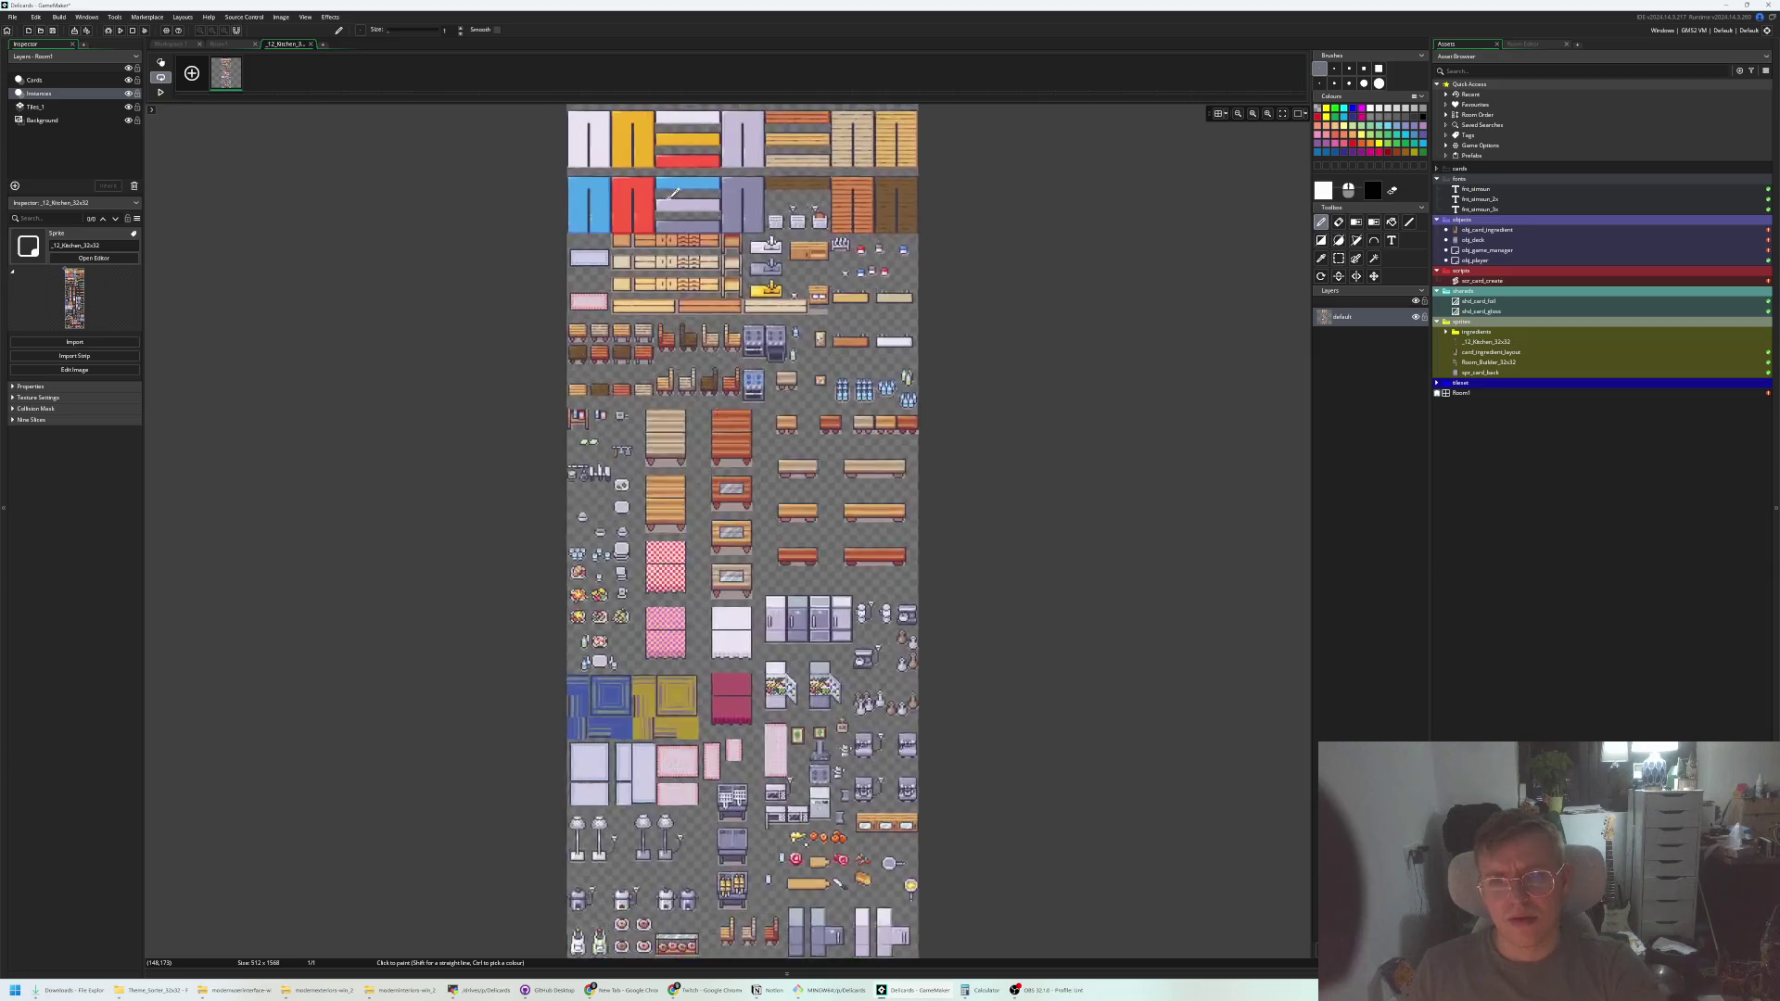
scroll(665, 235, "up", 5)
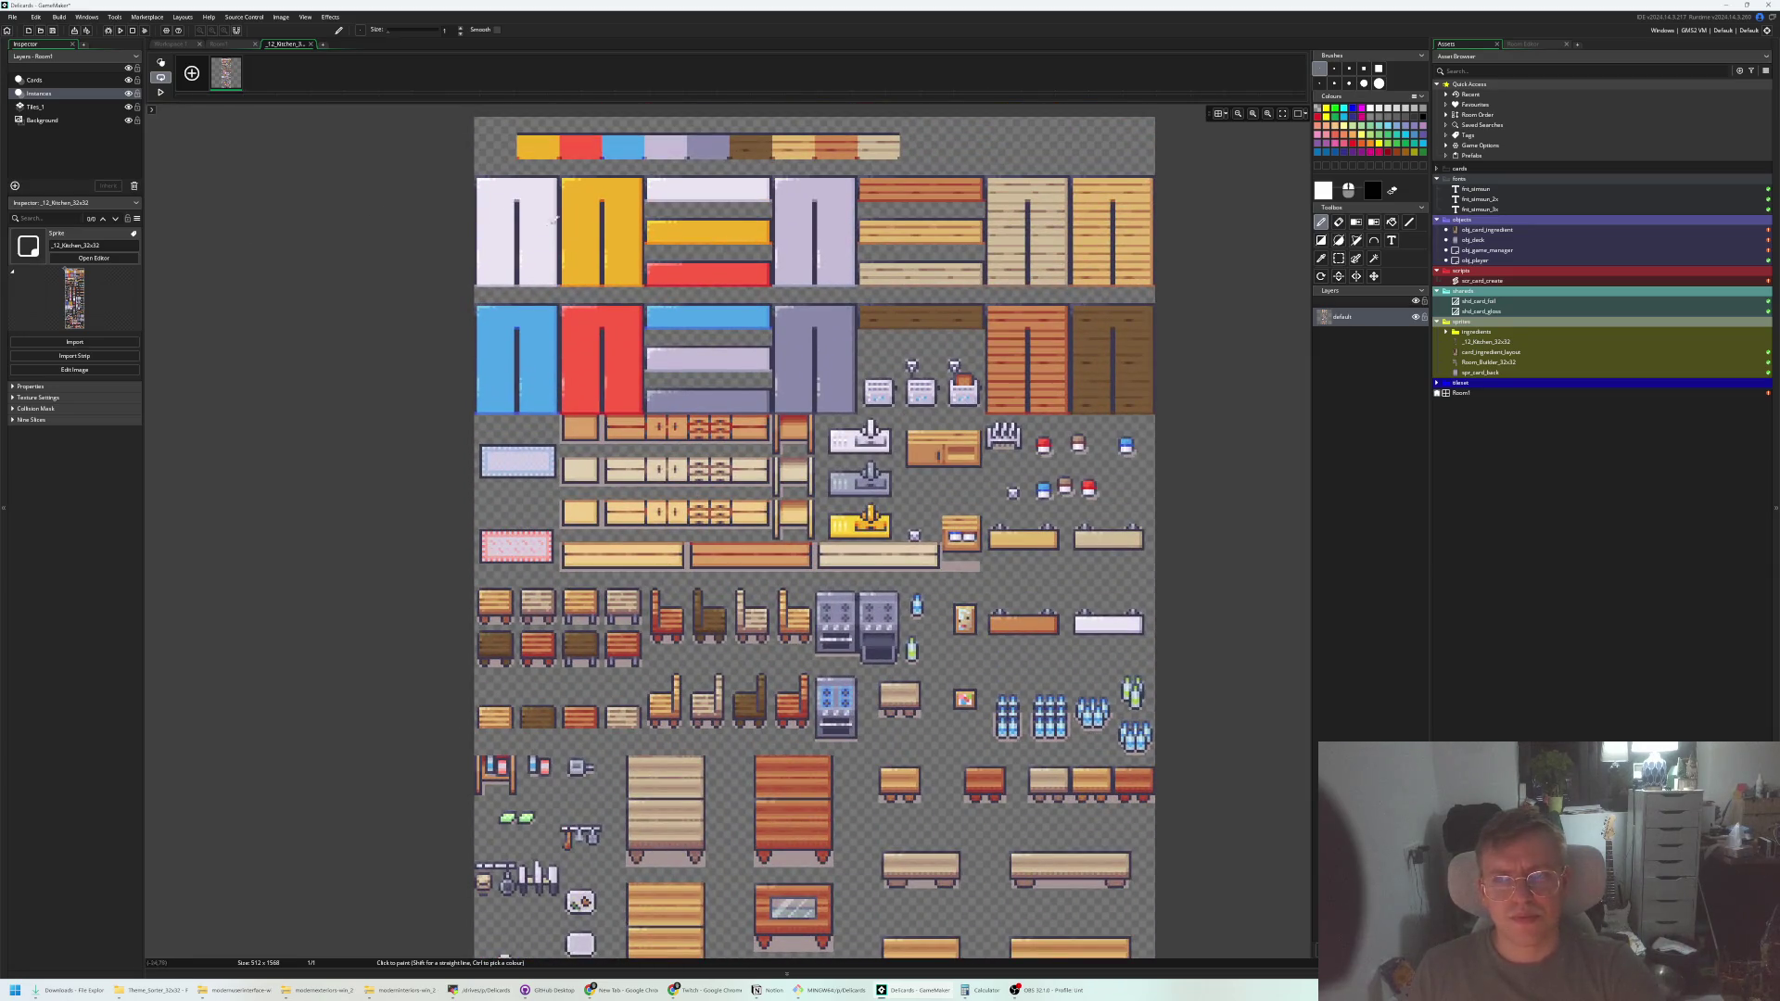
scroll(1136, 124, "up", 1)
left_click(1219, 114)
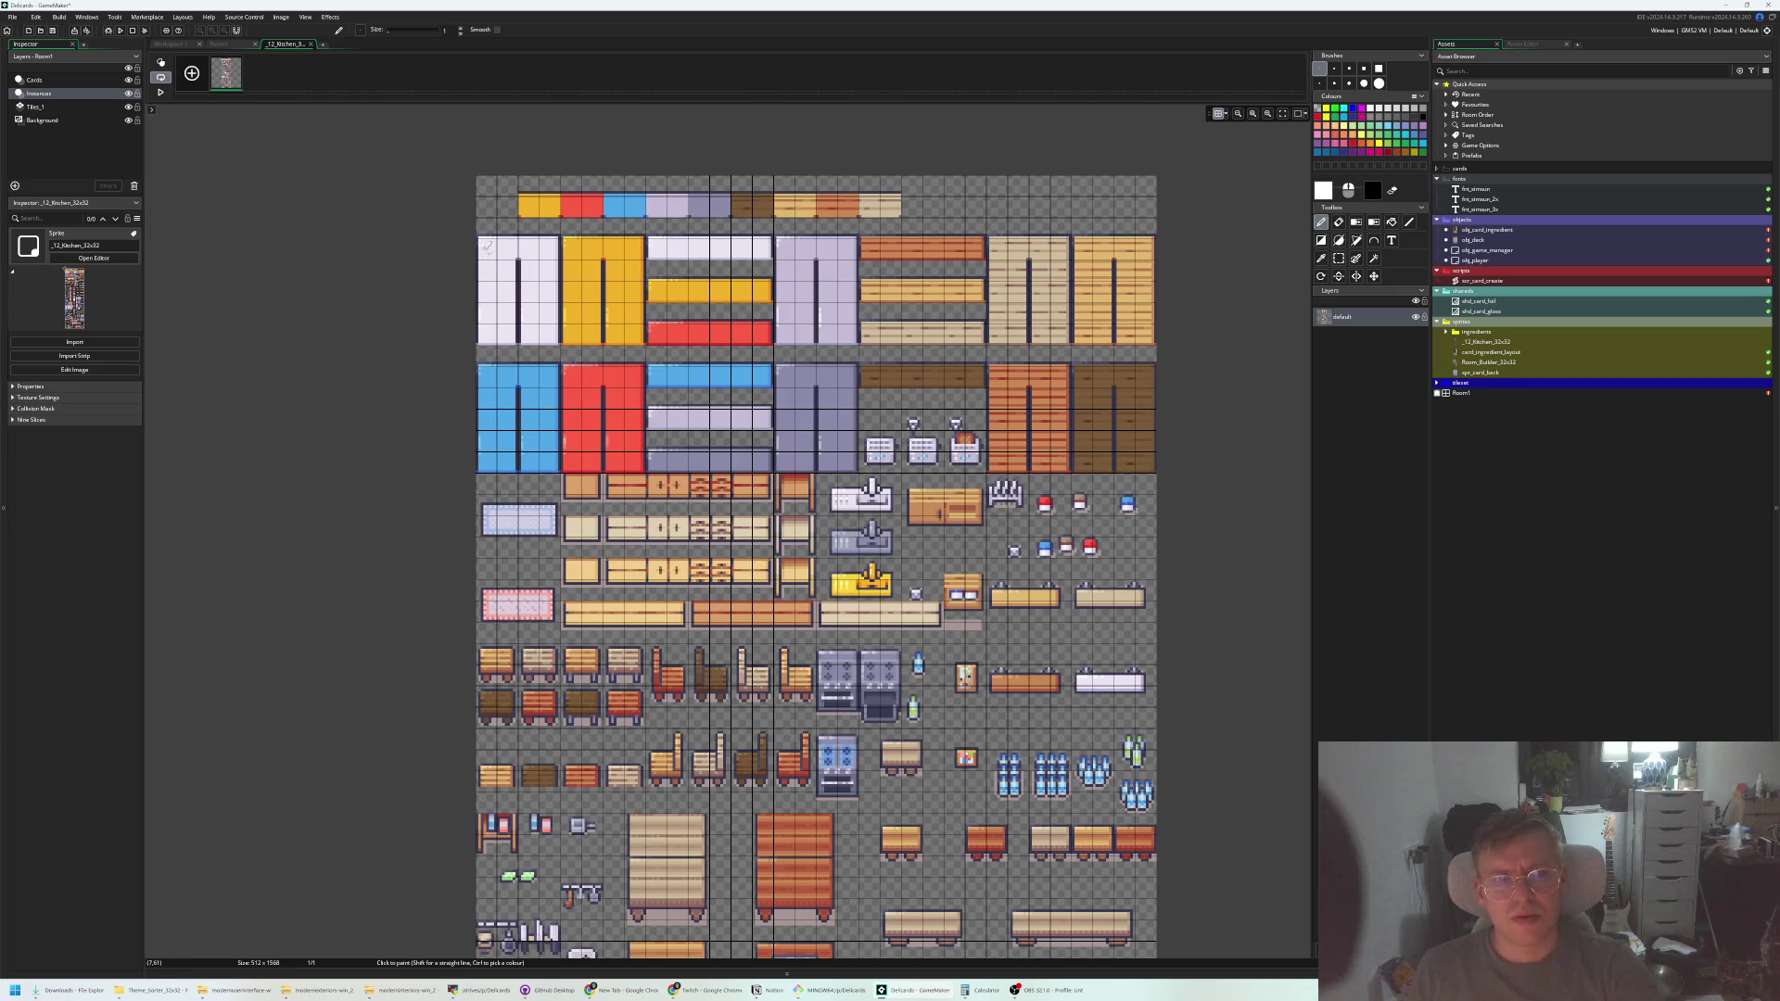
left_click(311, 44)
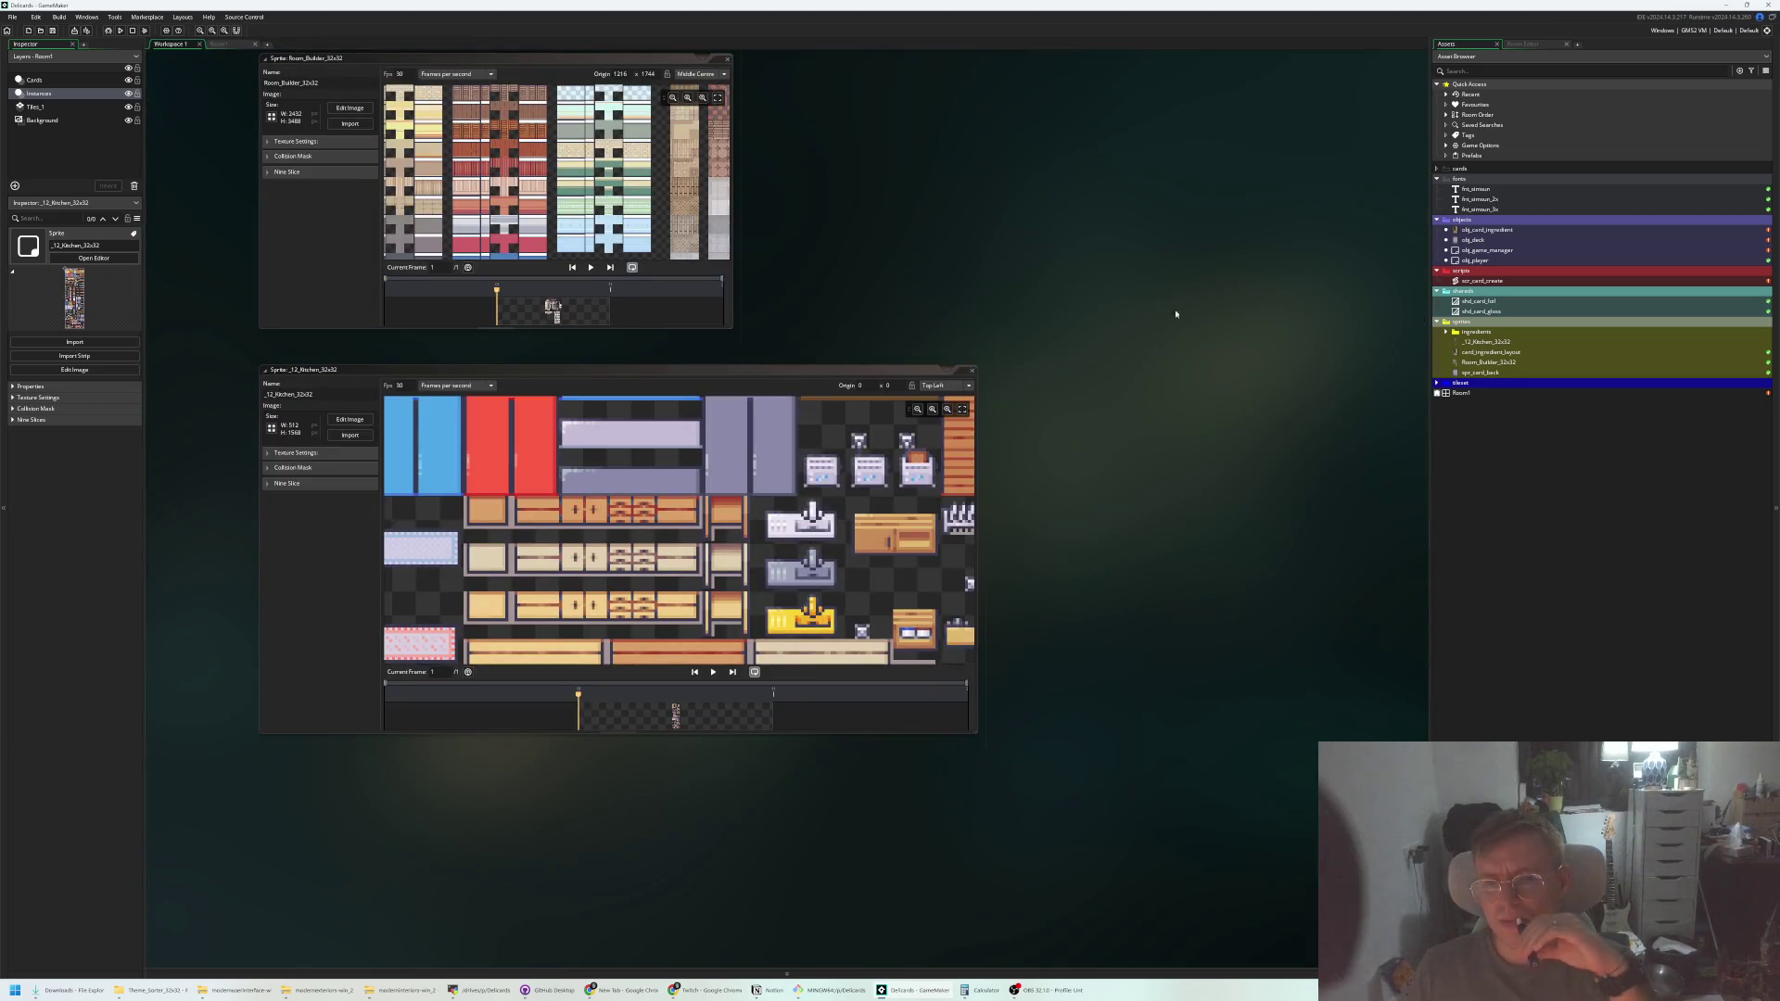
Add a new empty sprite to the sprites folder from its right-click Create menu
right_click(1470, 323)
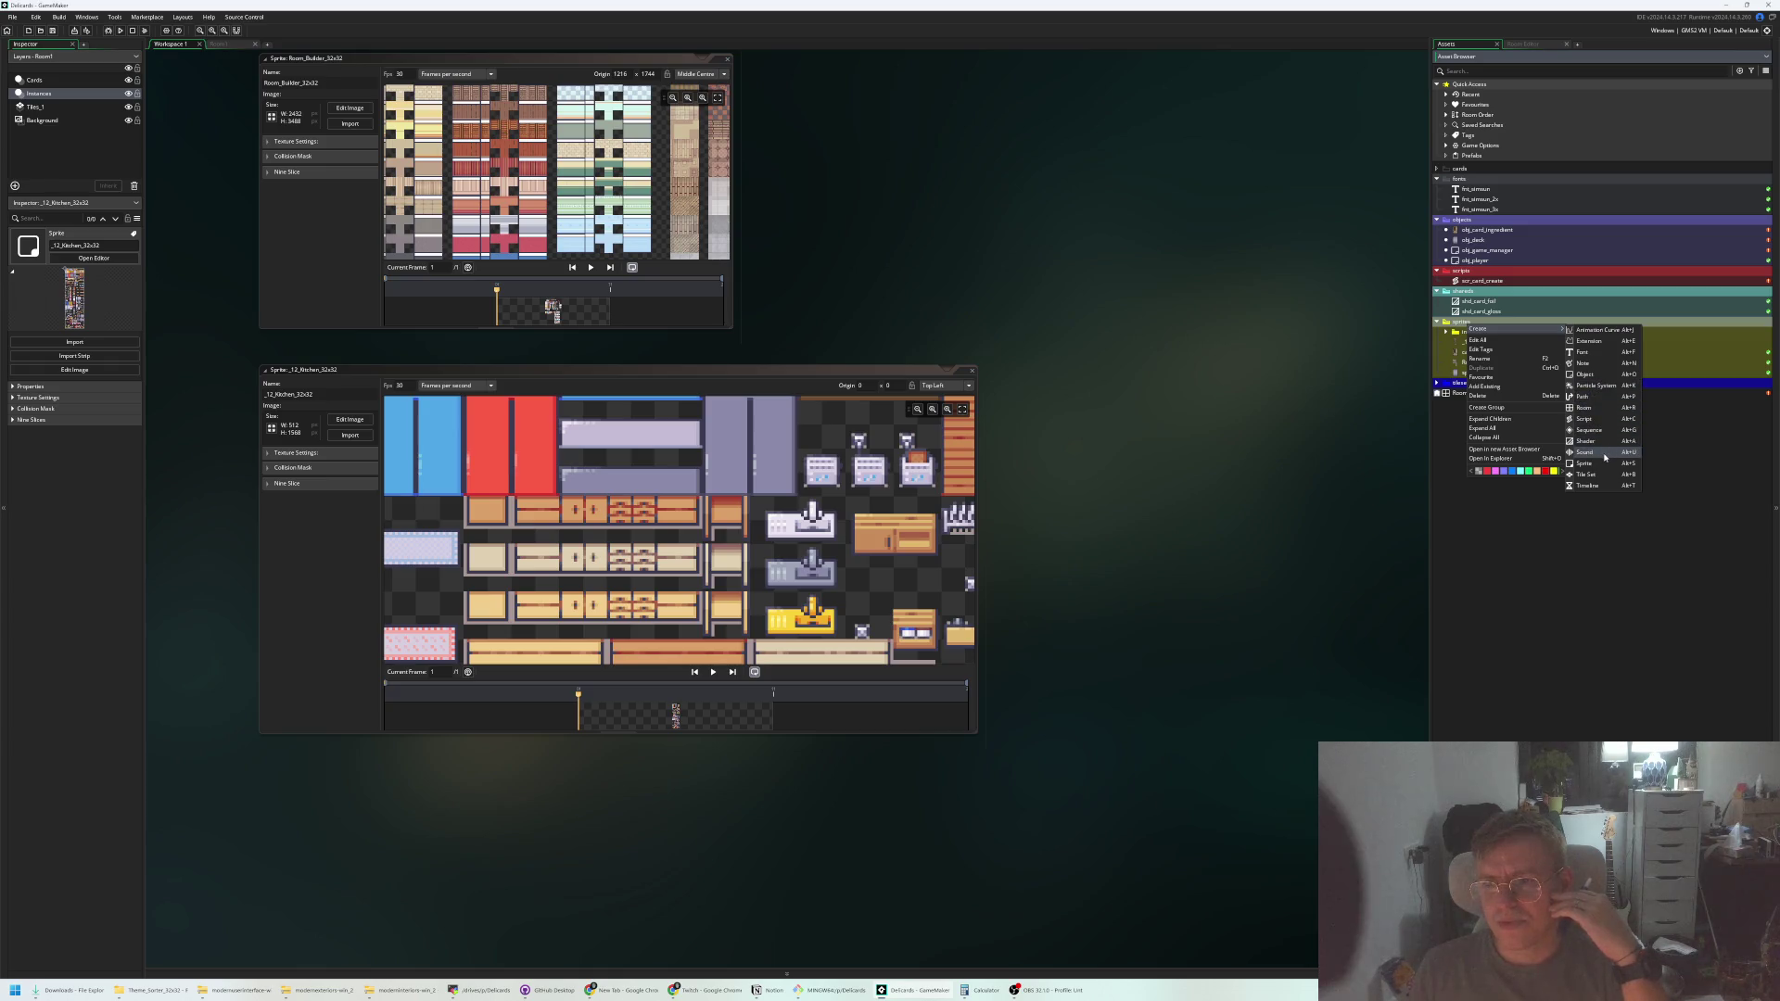
left_click(1602, 462)
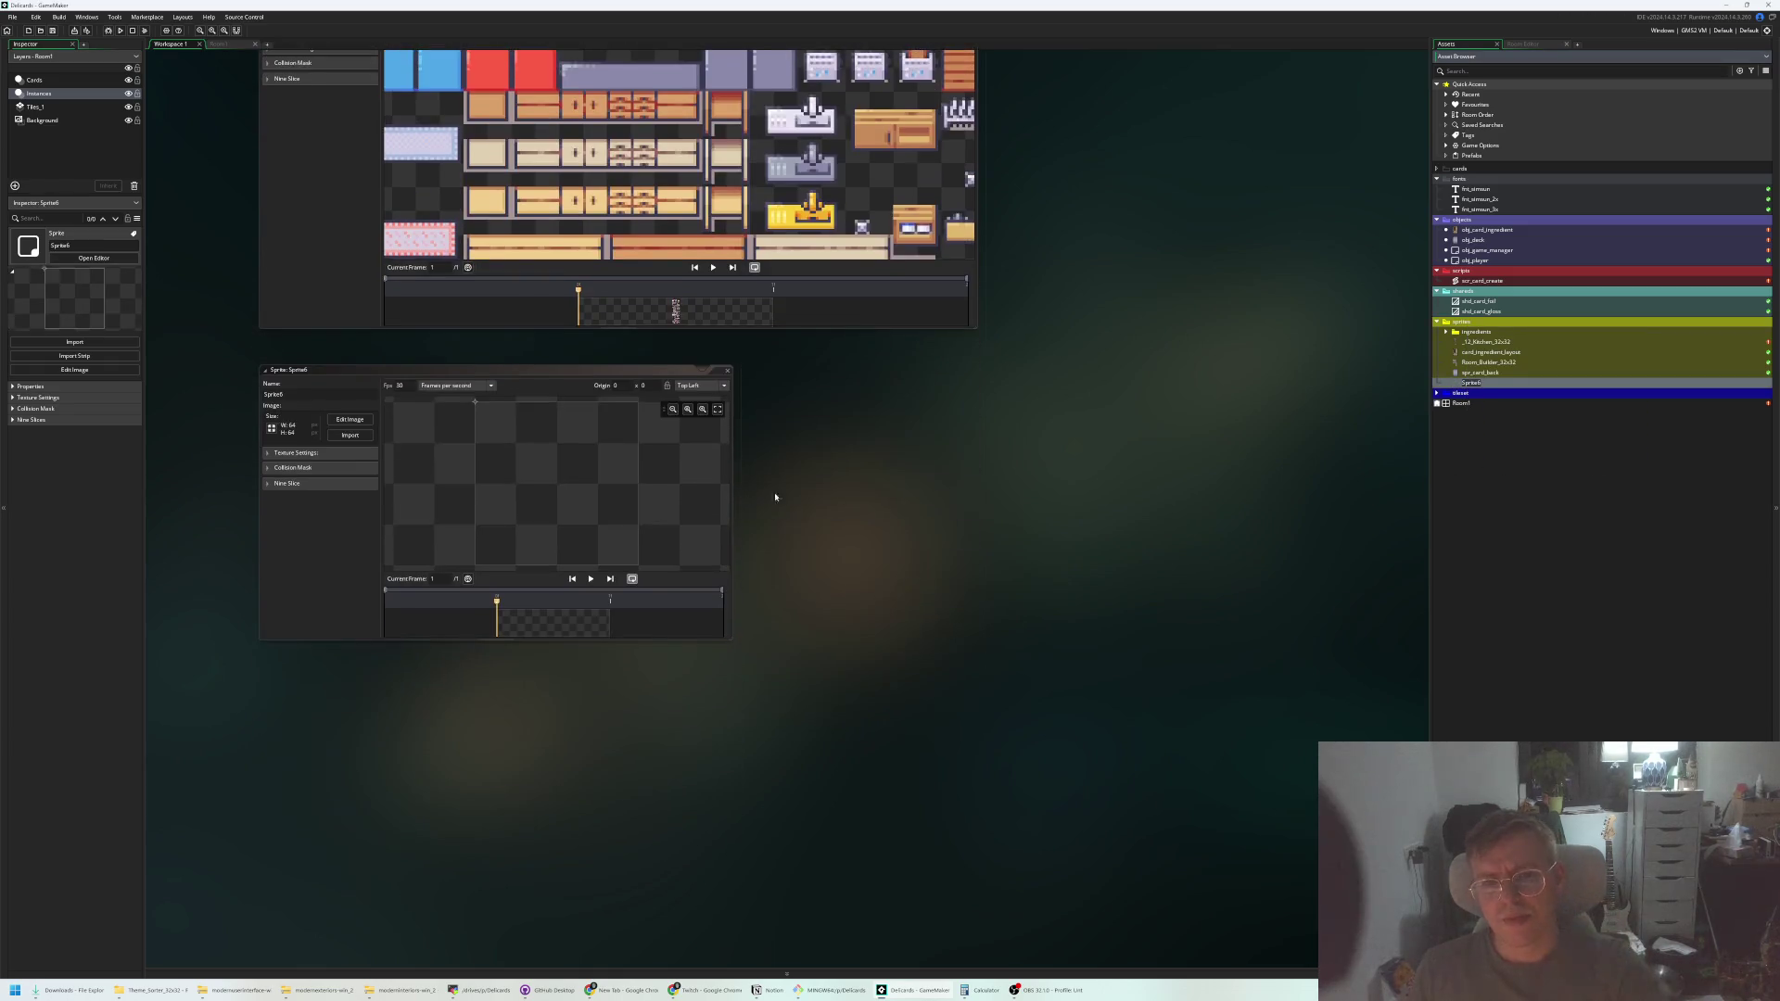
scroll(882, 469, "up", 3)
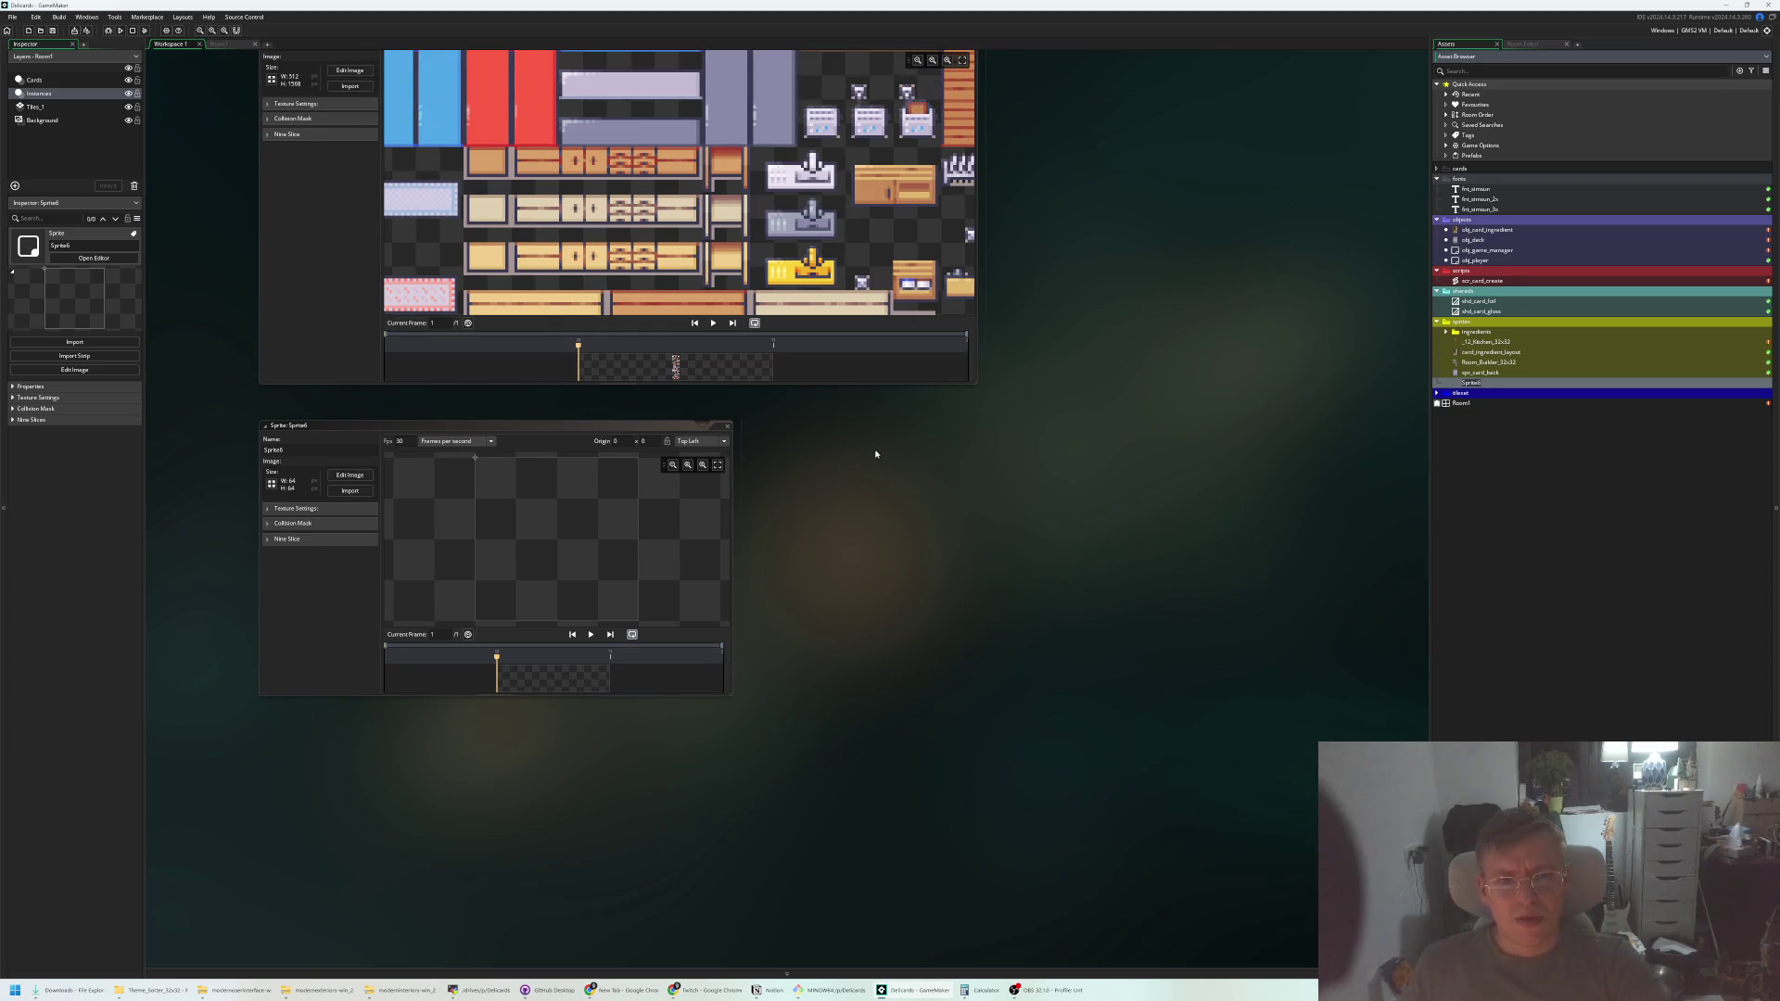
scroll(739, 406, "up", 2)
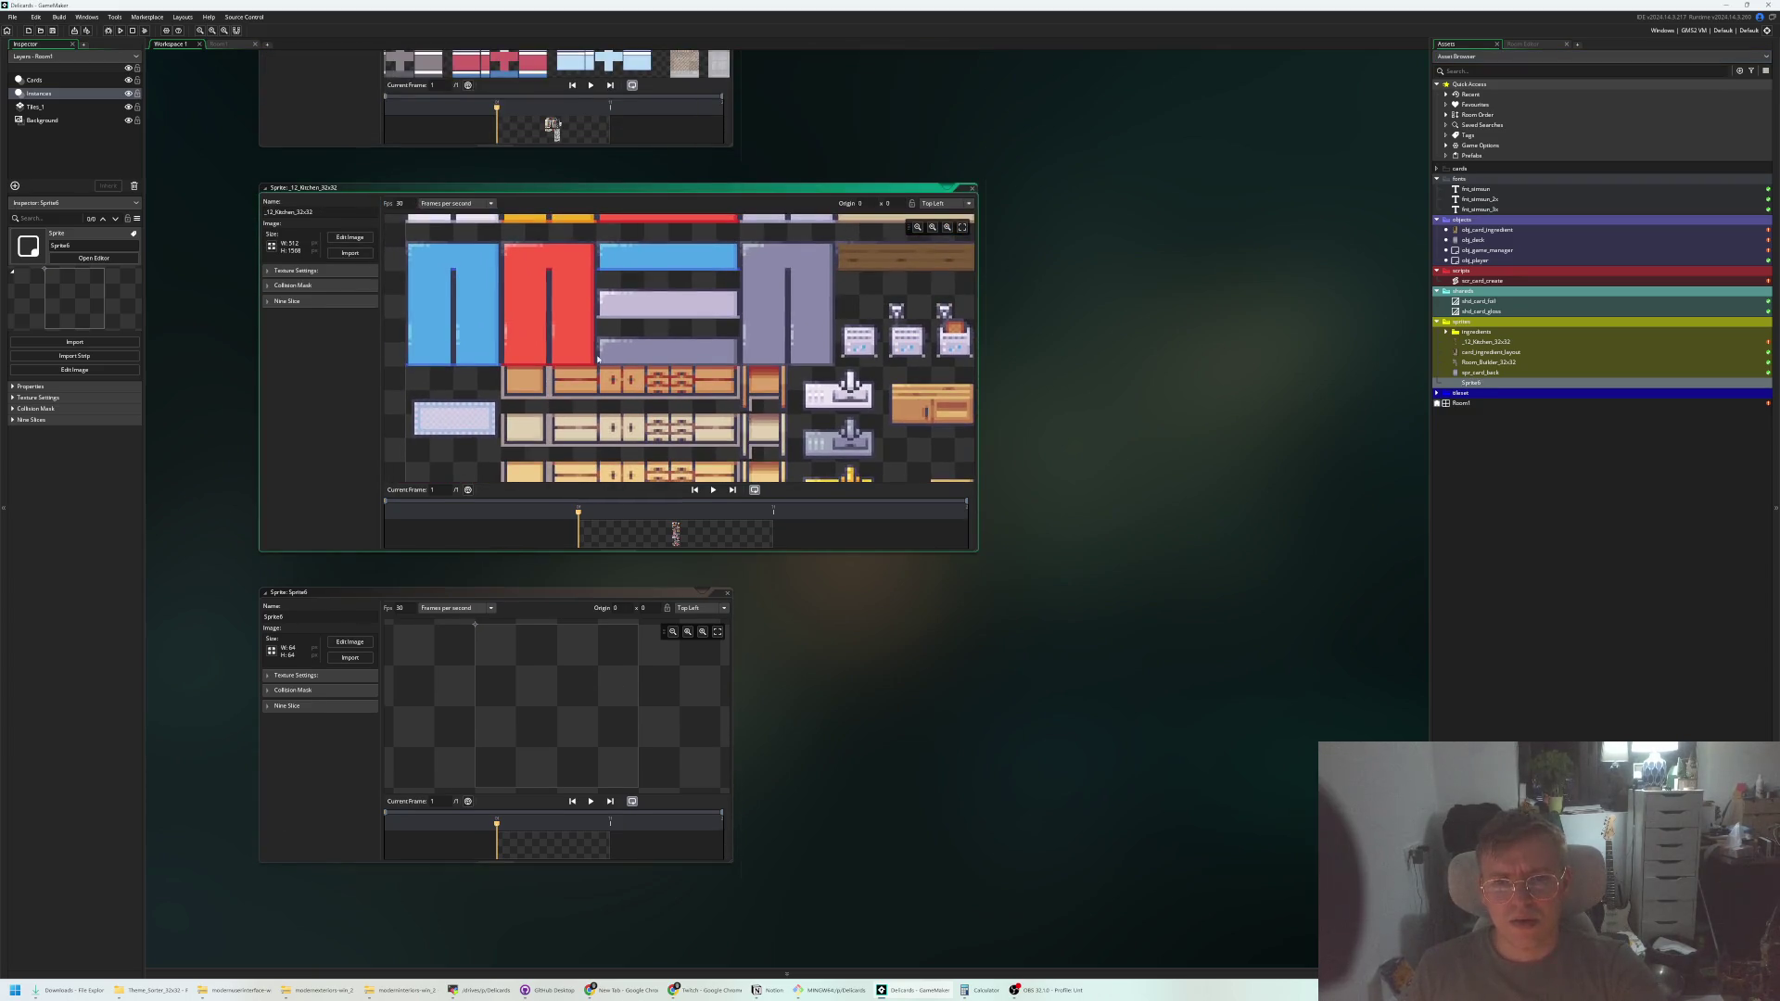
Open the _12_Kitchen tileset in the Image Editor, zoom in, then close that tab
left_click(345, 238)
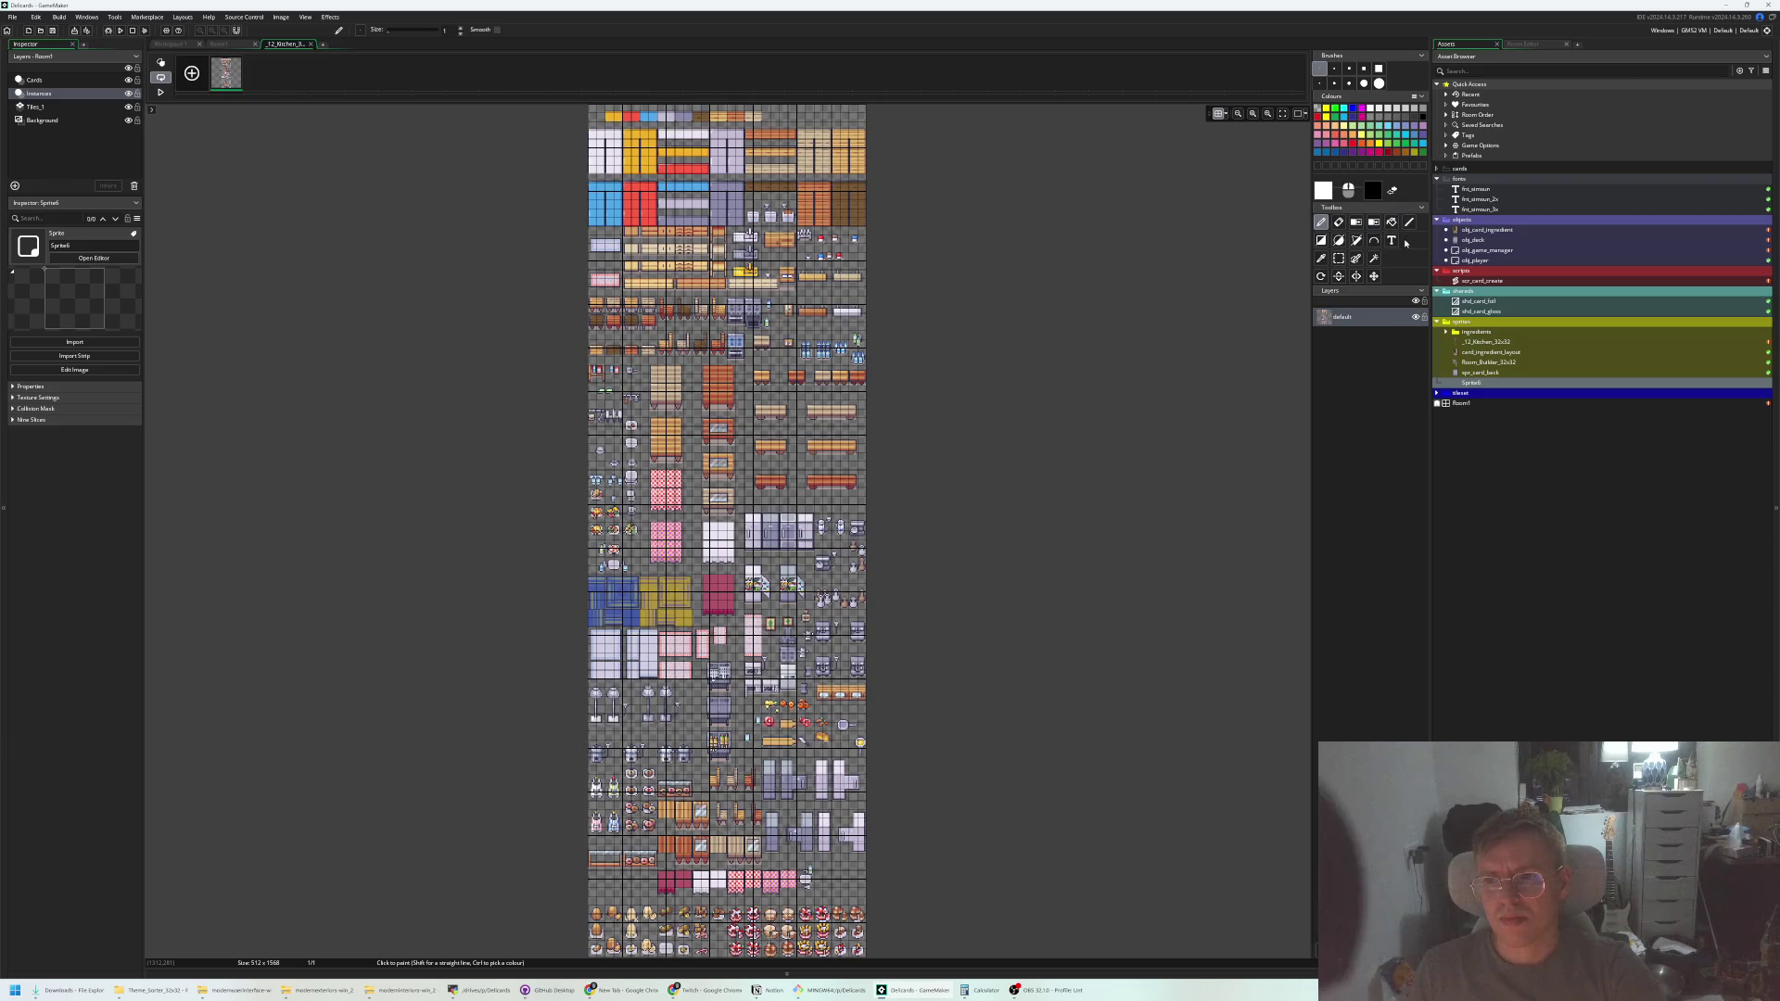
scroll(909, 361, "up", 2)
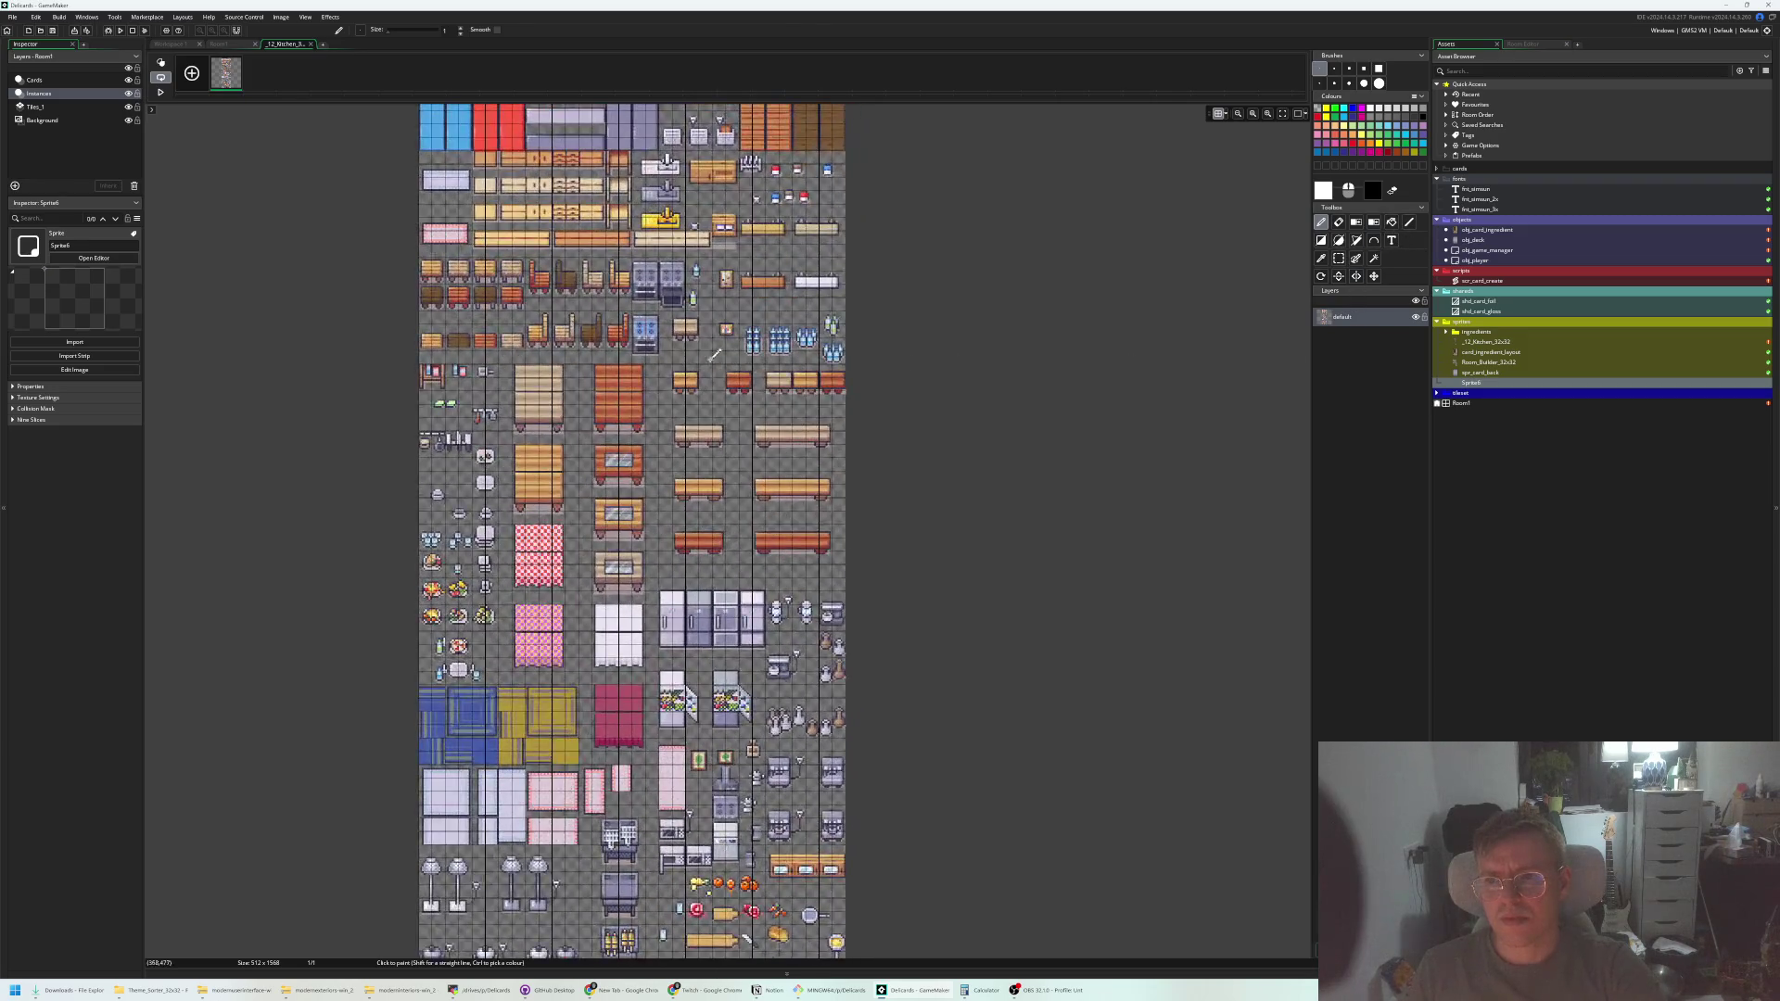
scroll(832, 405, "up", 1)
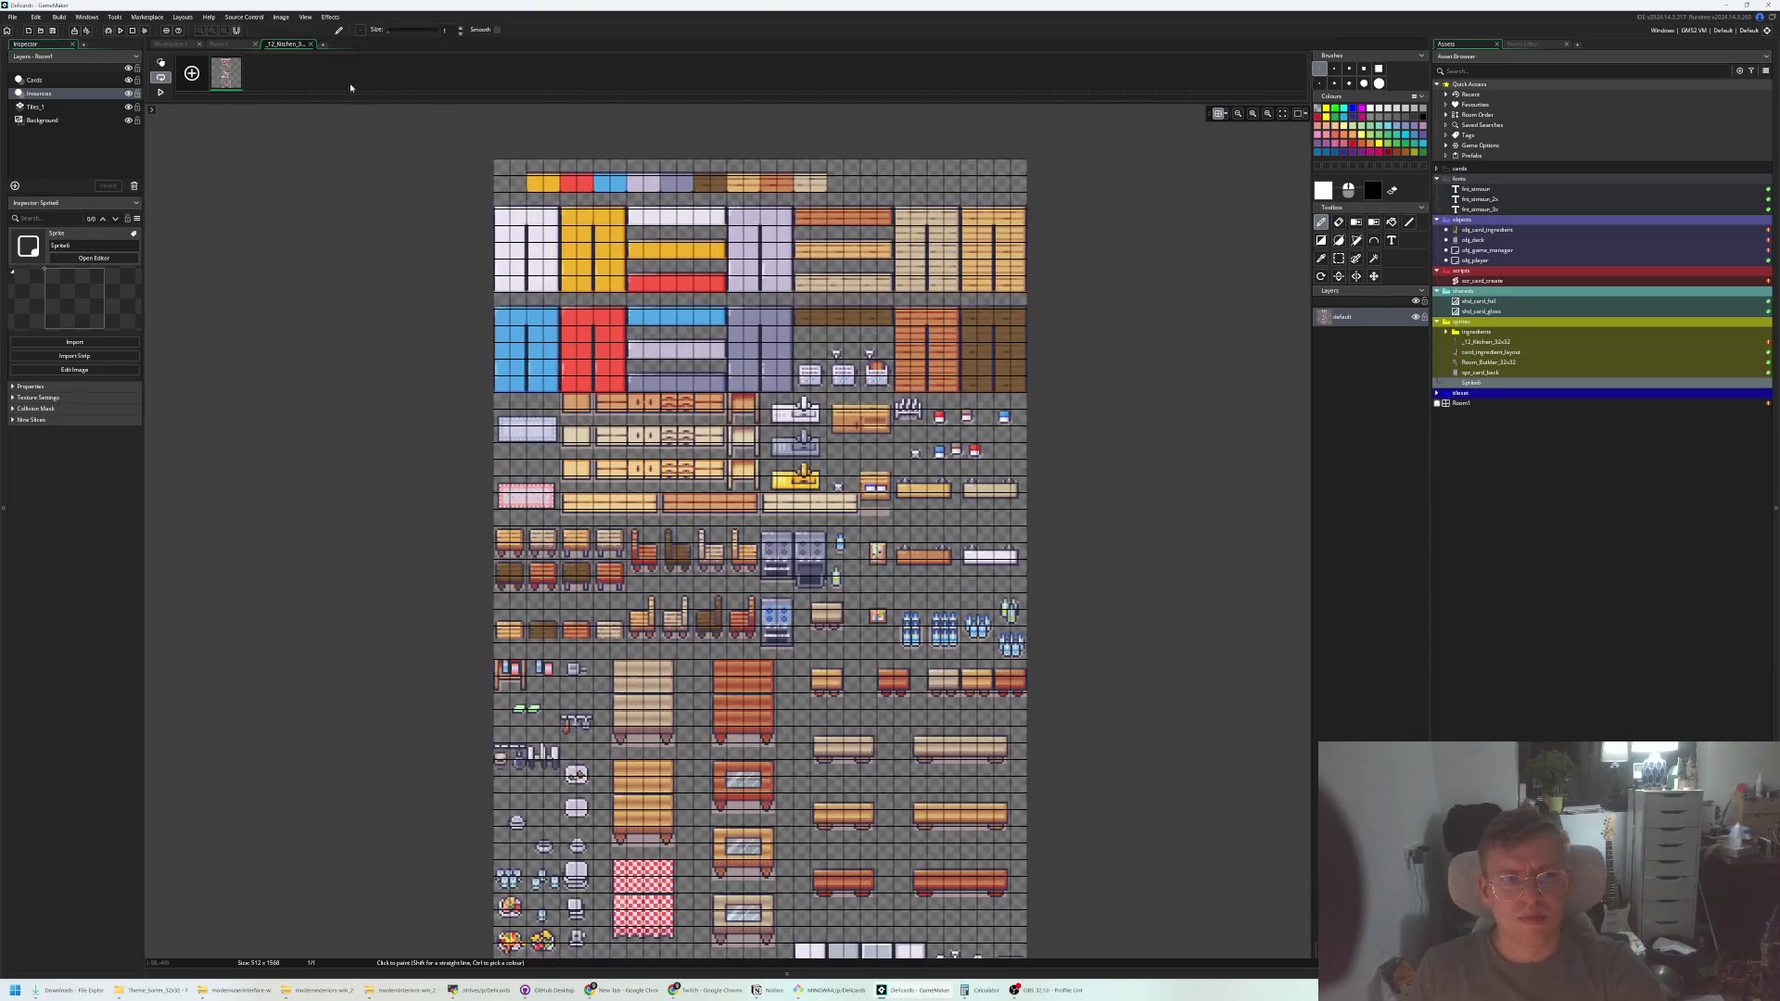
middle_click(289, 46)
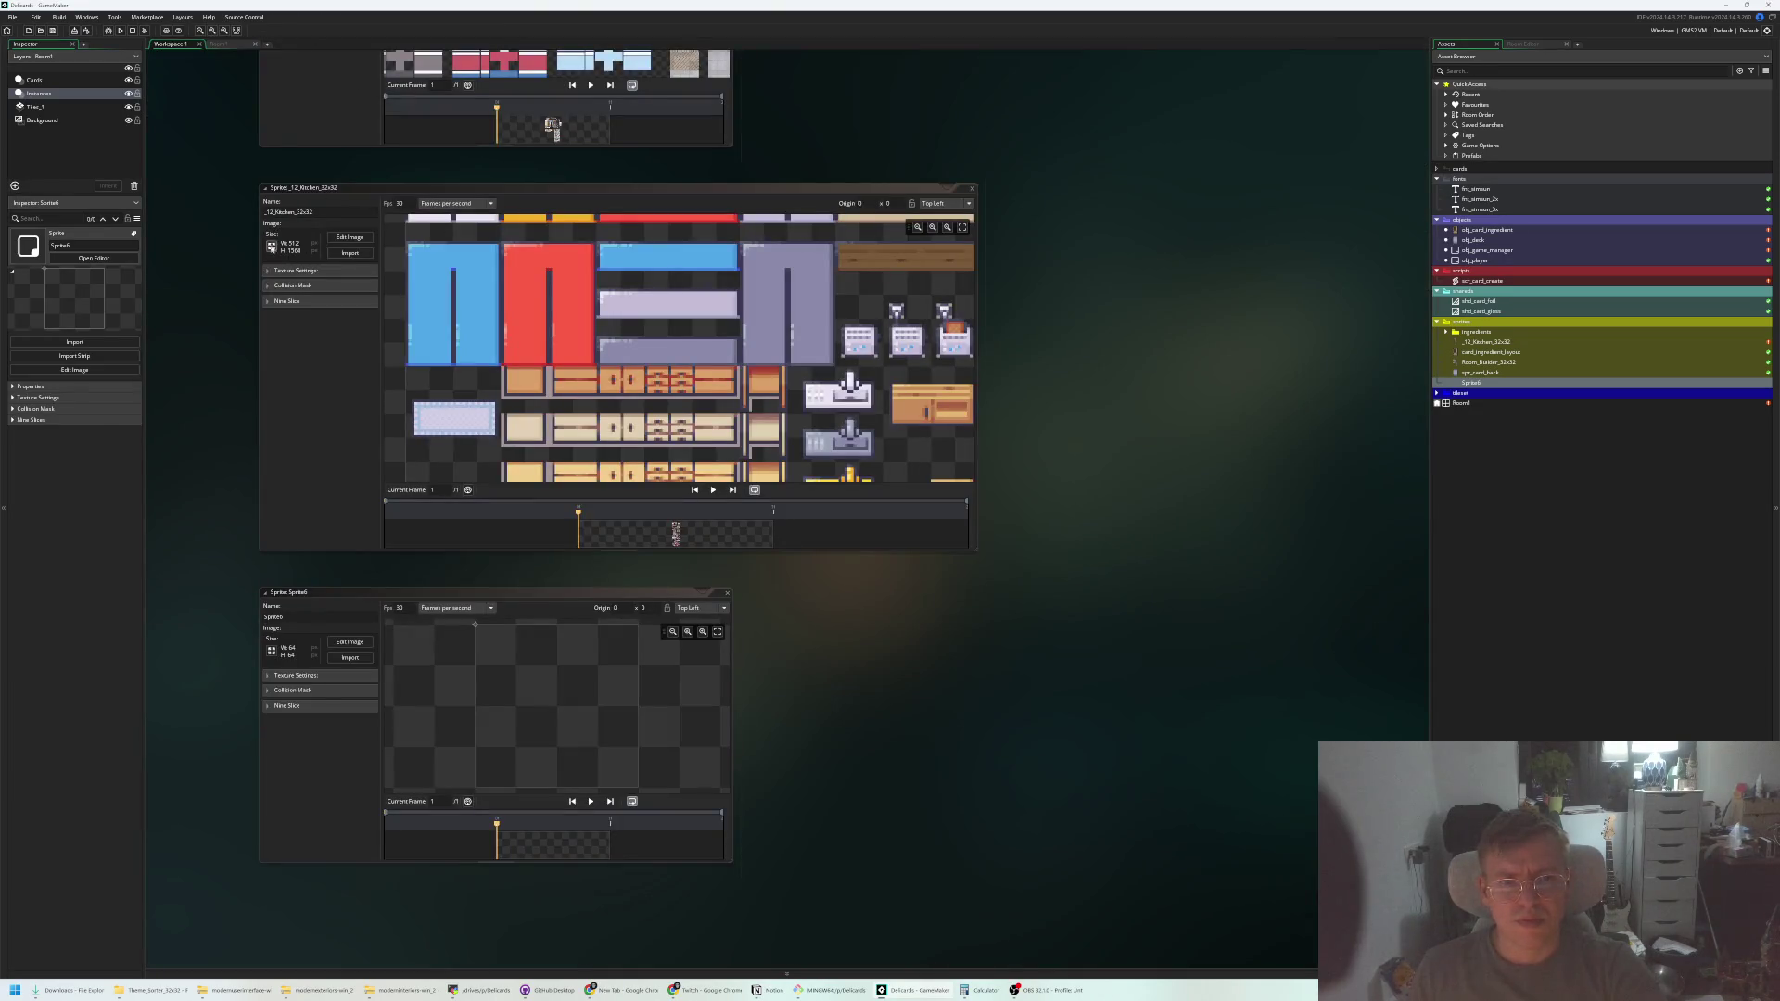
left_click(300, 270)
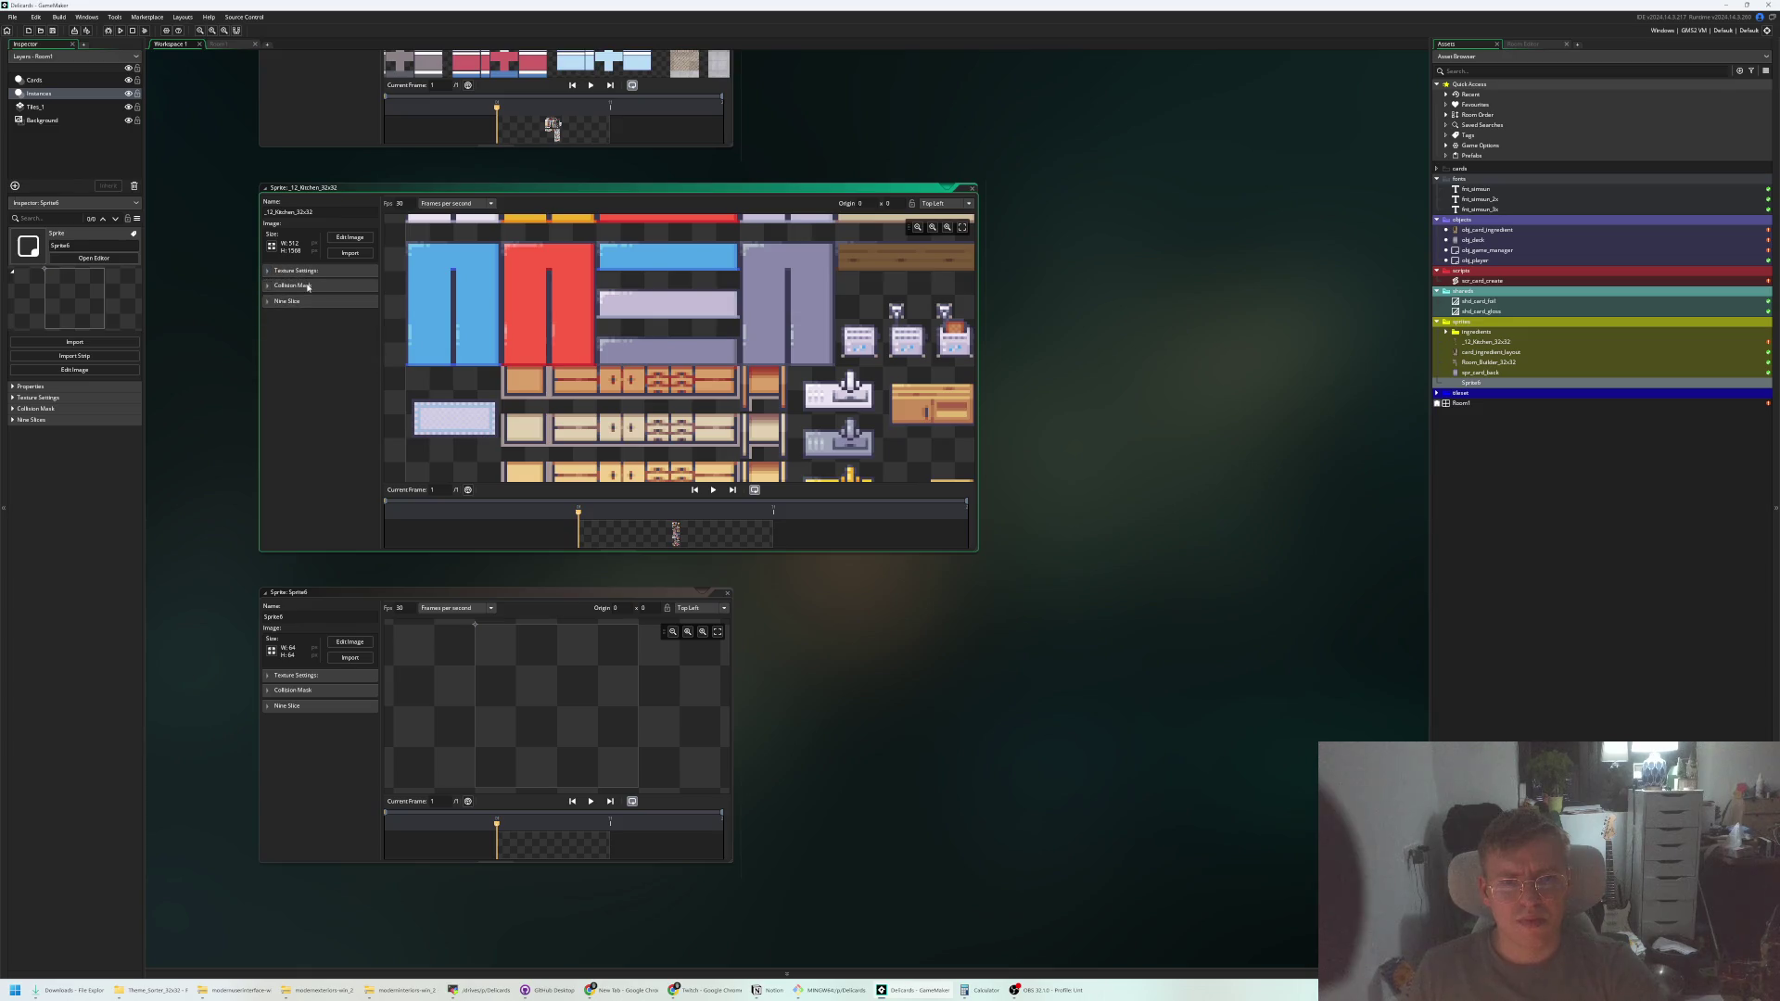
Fit the kitchen sheet in its preview and back out of its resize settings unchanged
key("ctrl+0")
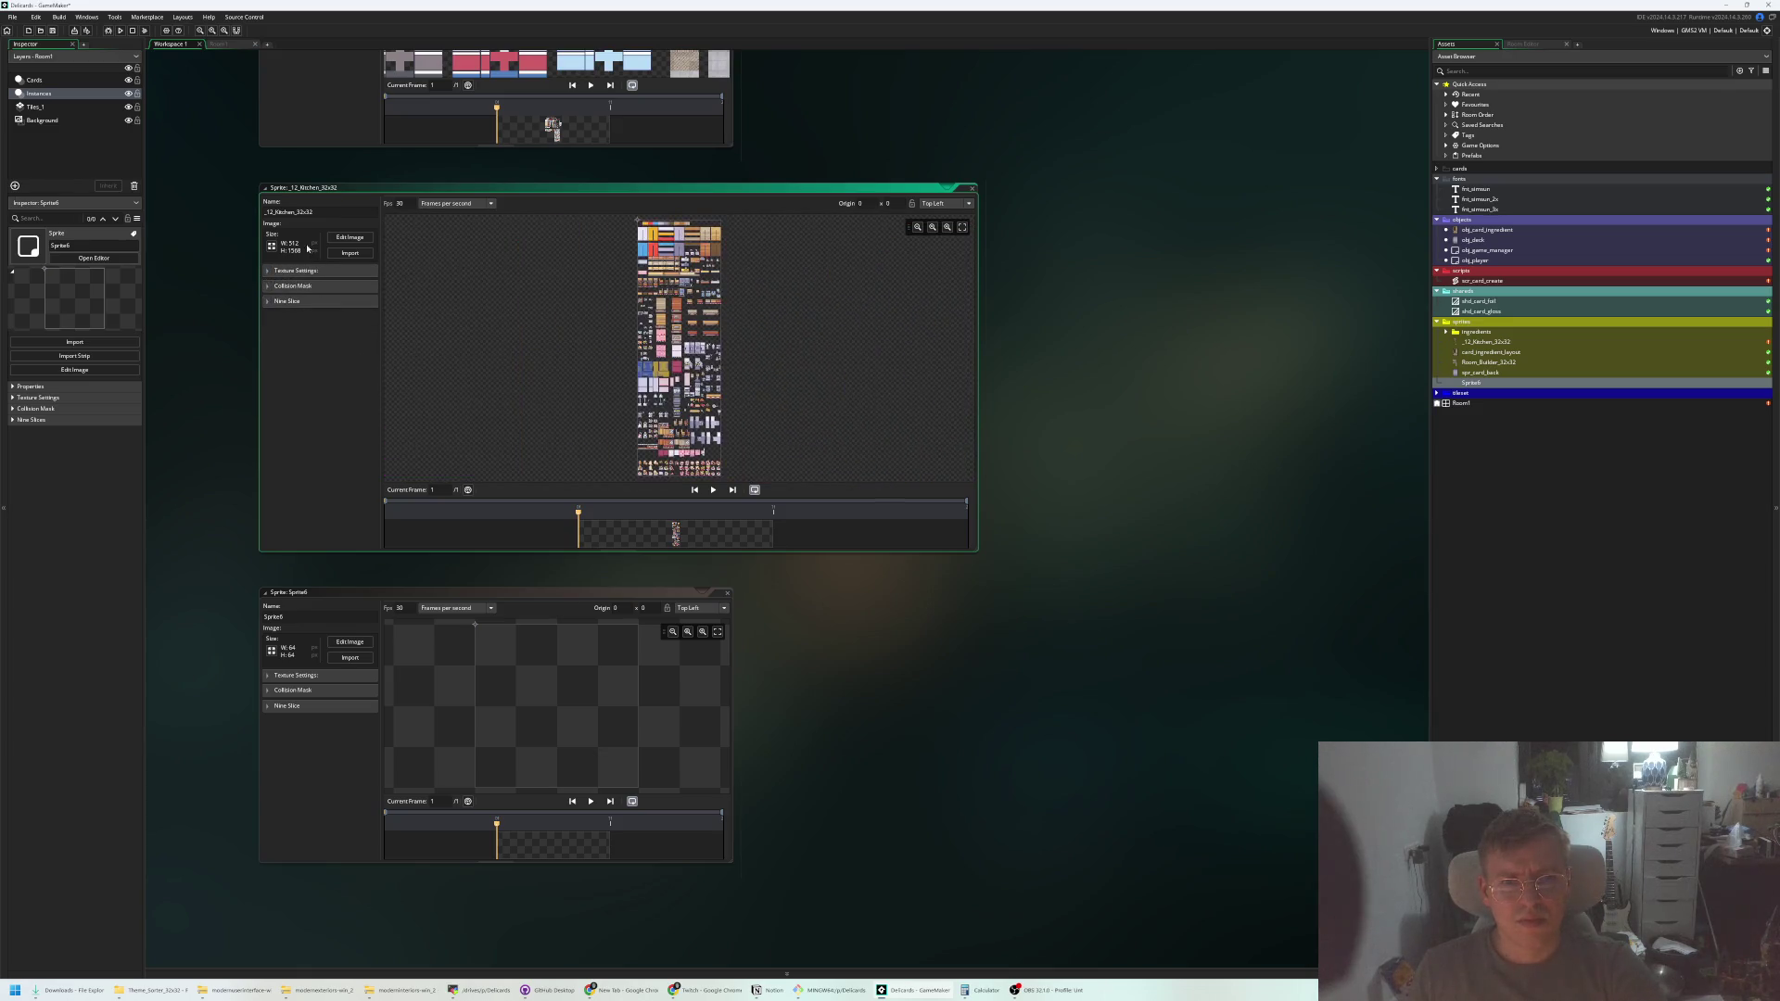
left_click(272, 247)
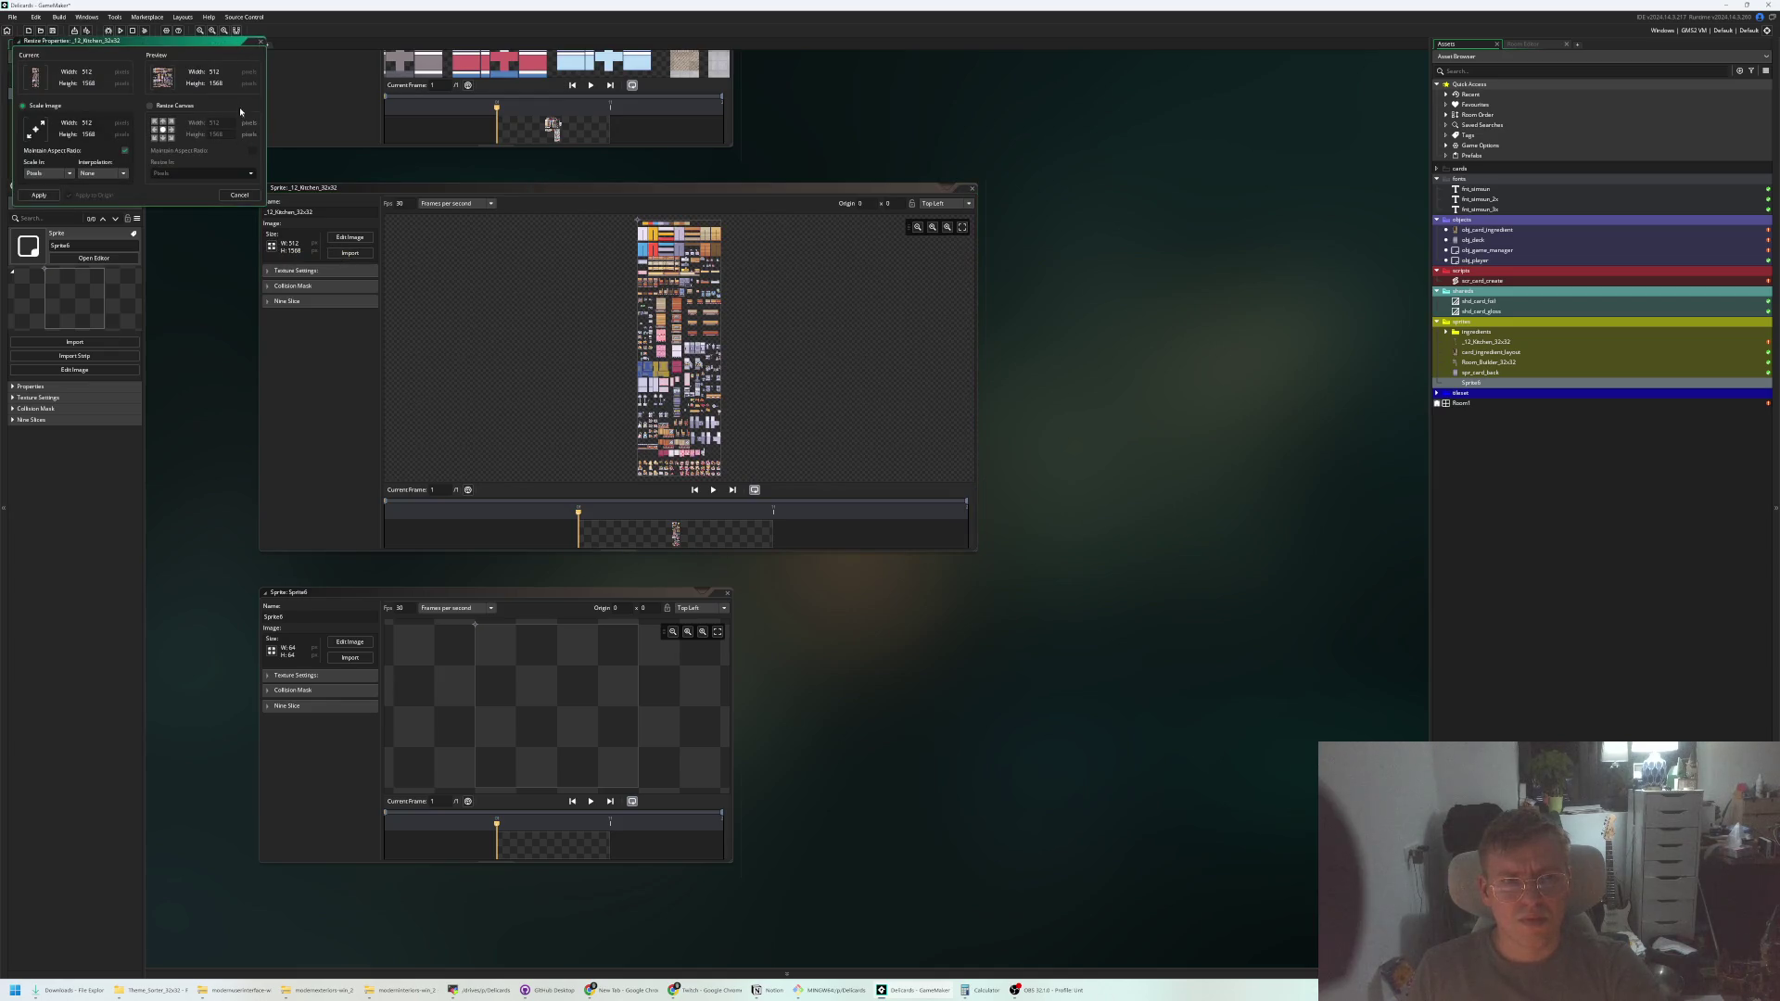
left_click(246, 197)
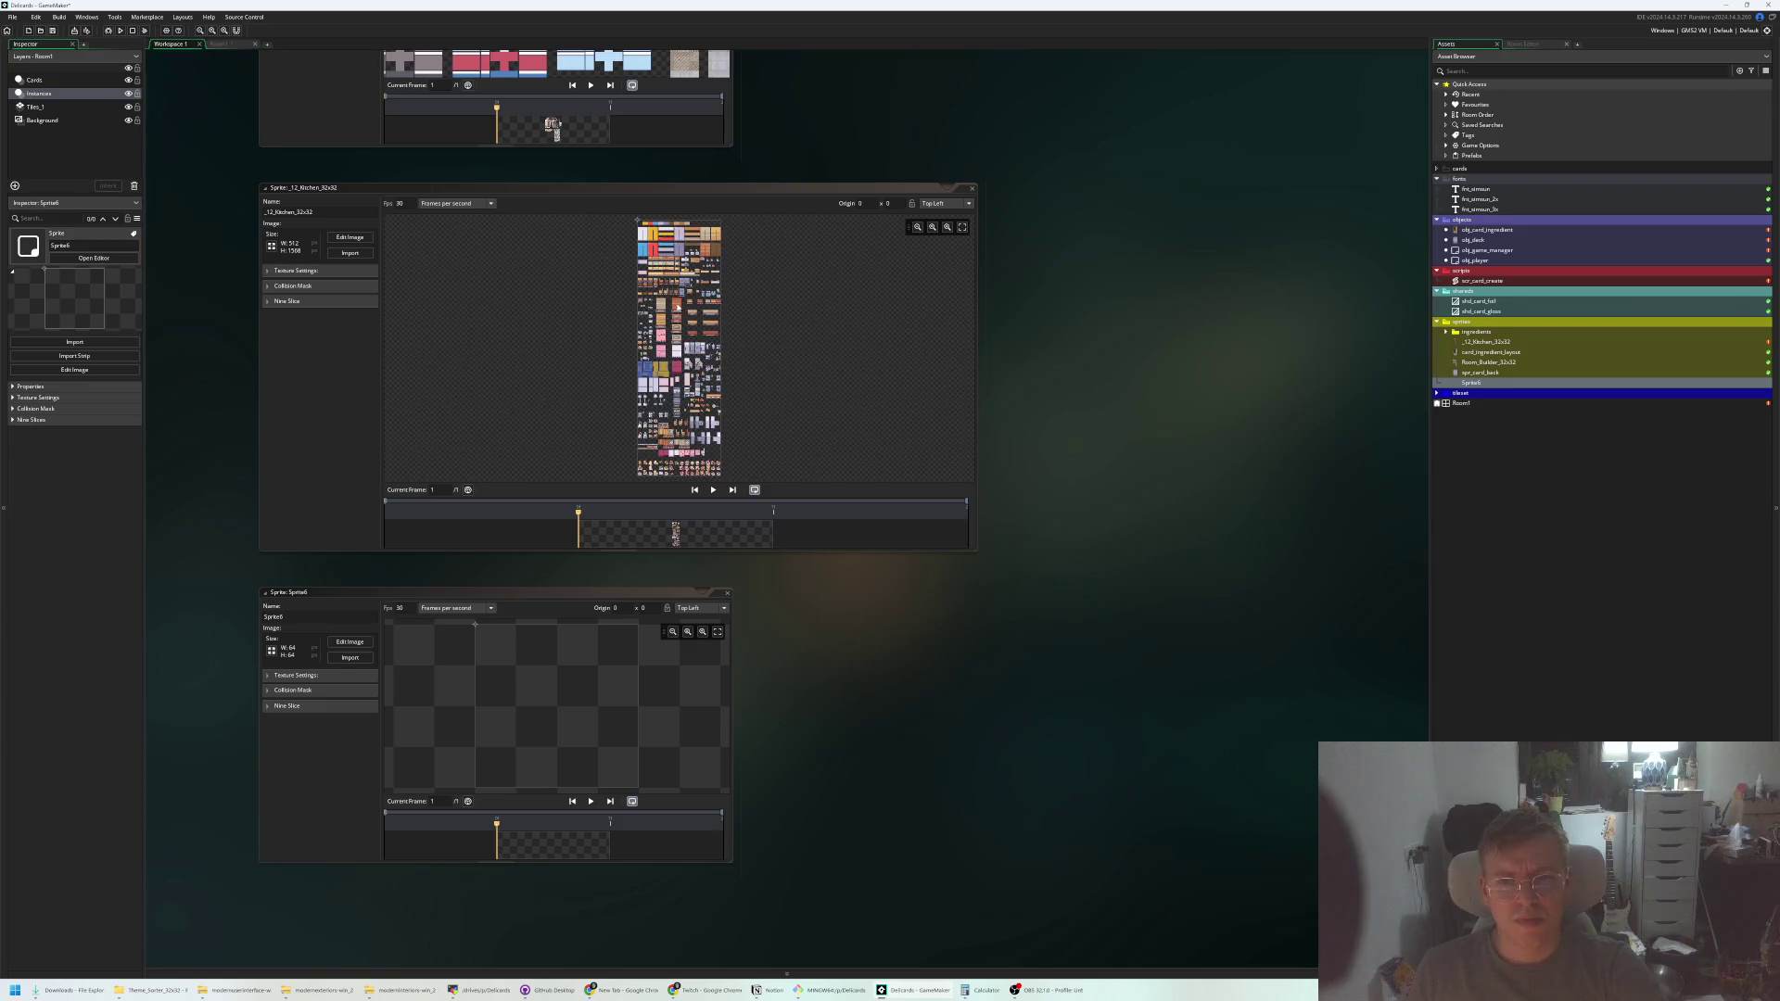
scroll(701, 372, "up", 5)
scroll(700, 372, "up", 3)
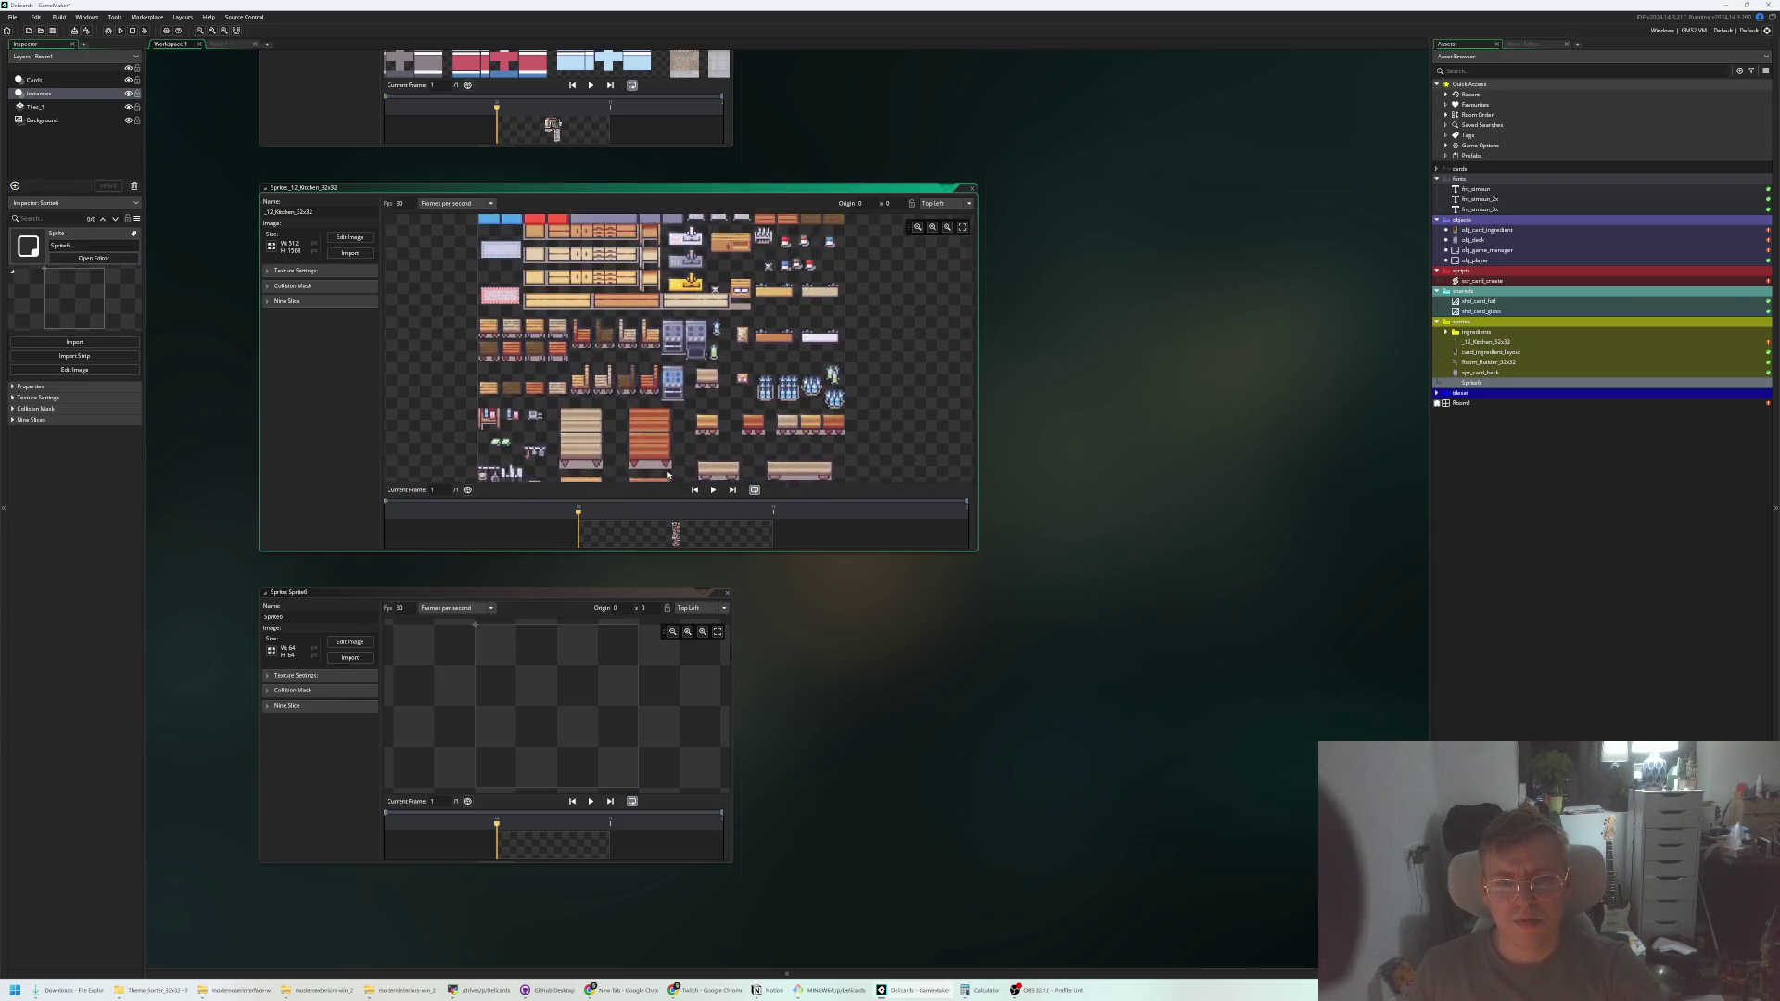
Resize the Sprite6 canvas to 128 by 128 pixels
left_click(296, 659)
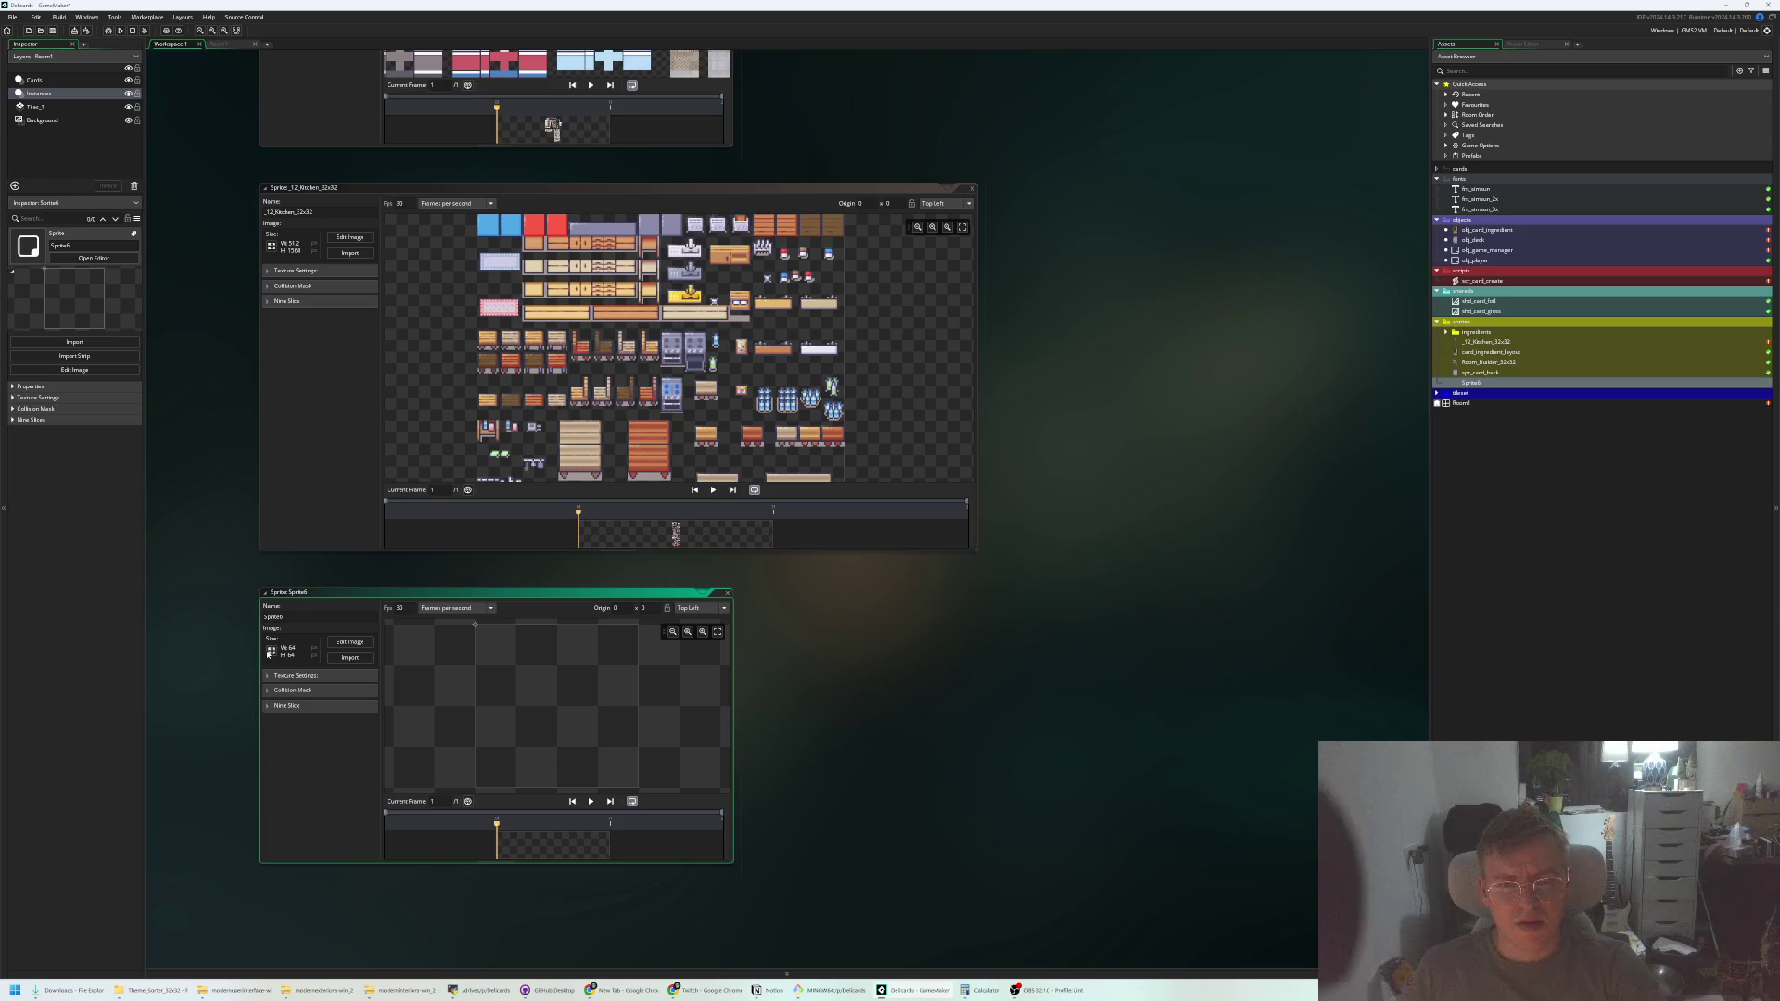
left_click(270, 651)
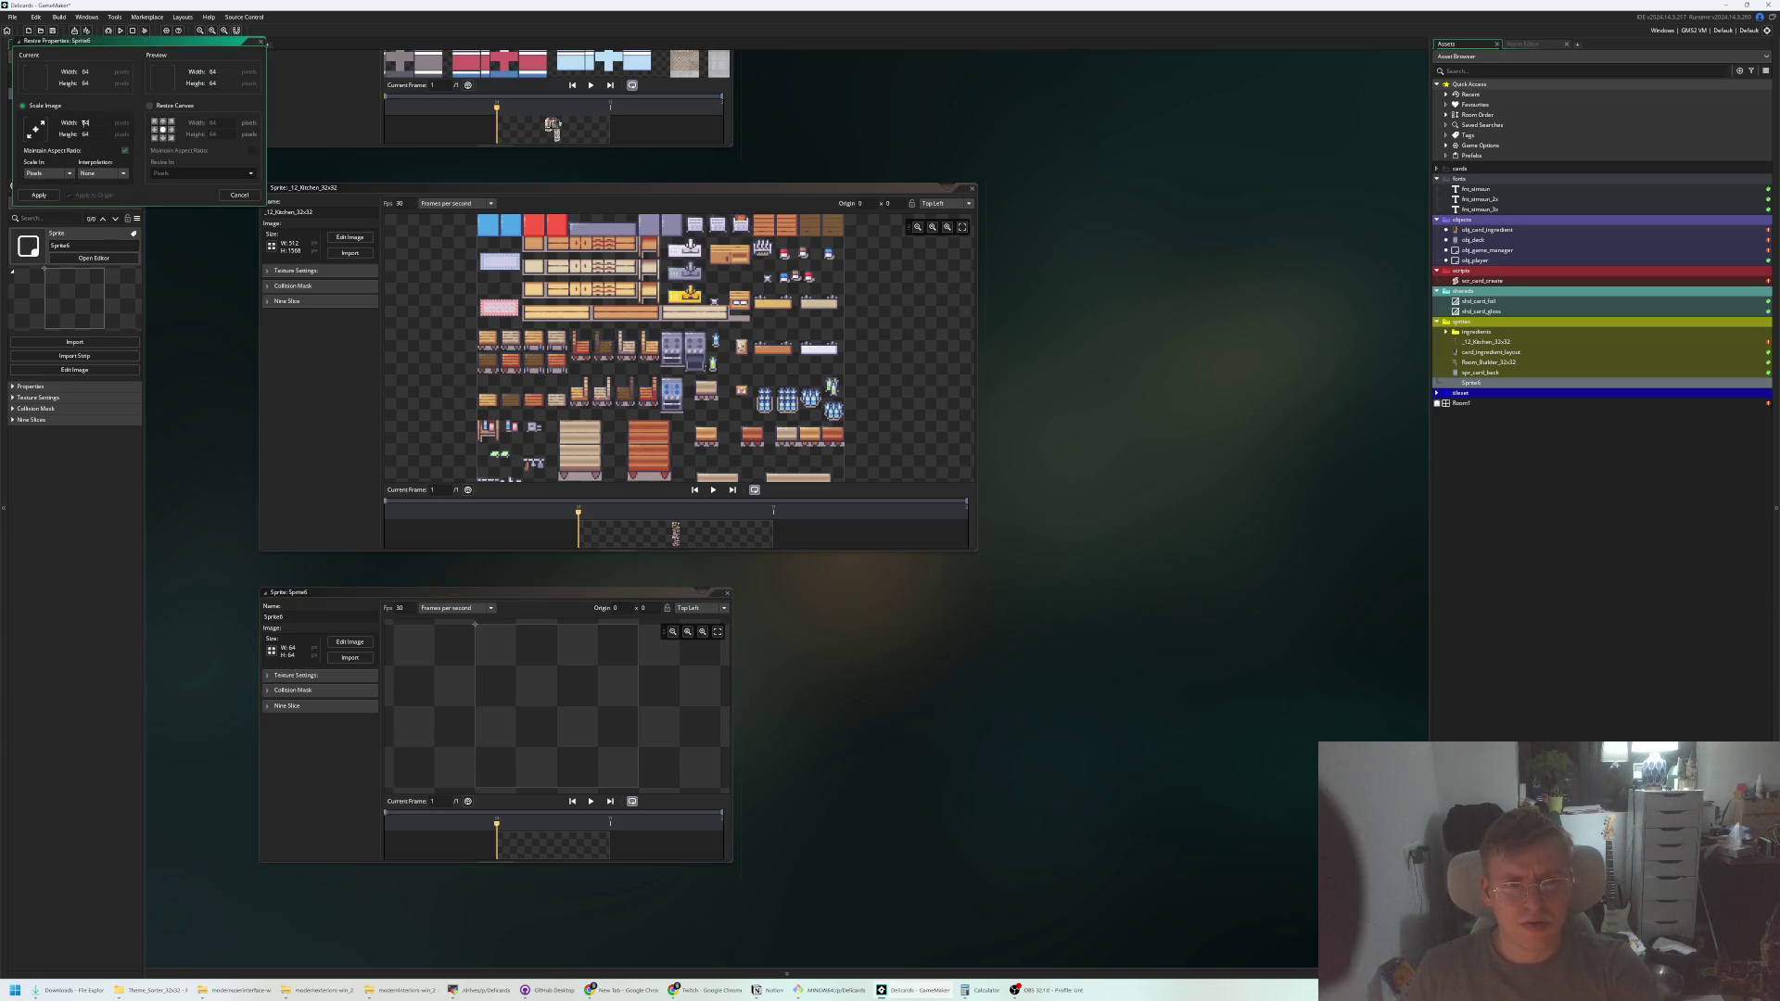
type("128")
key("Return")
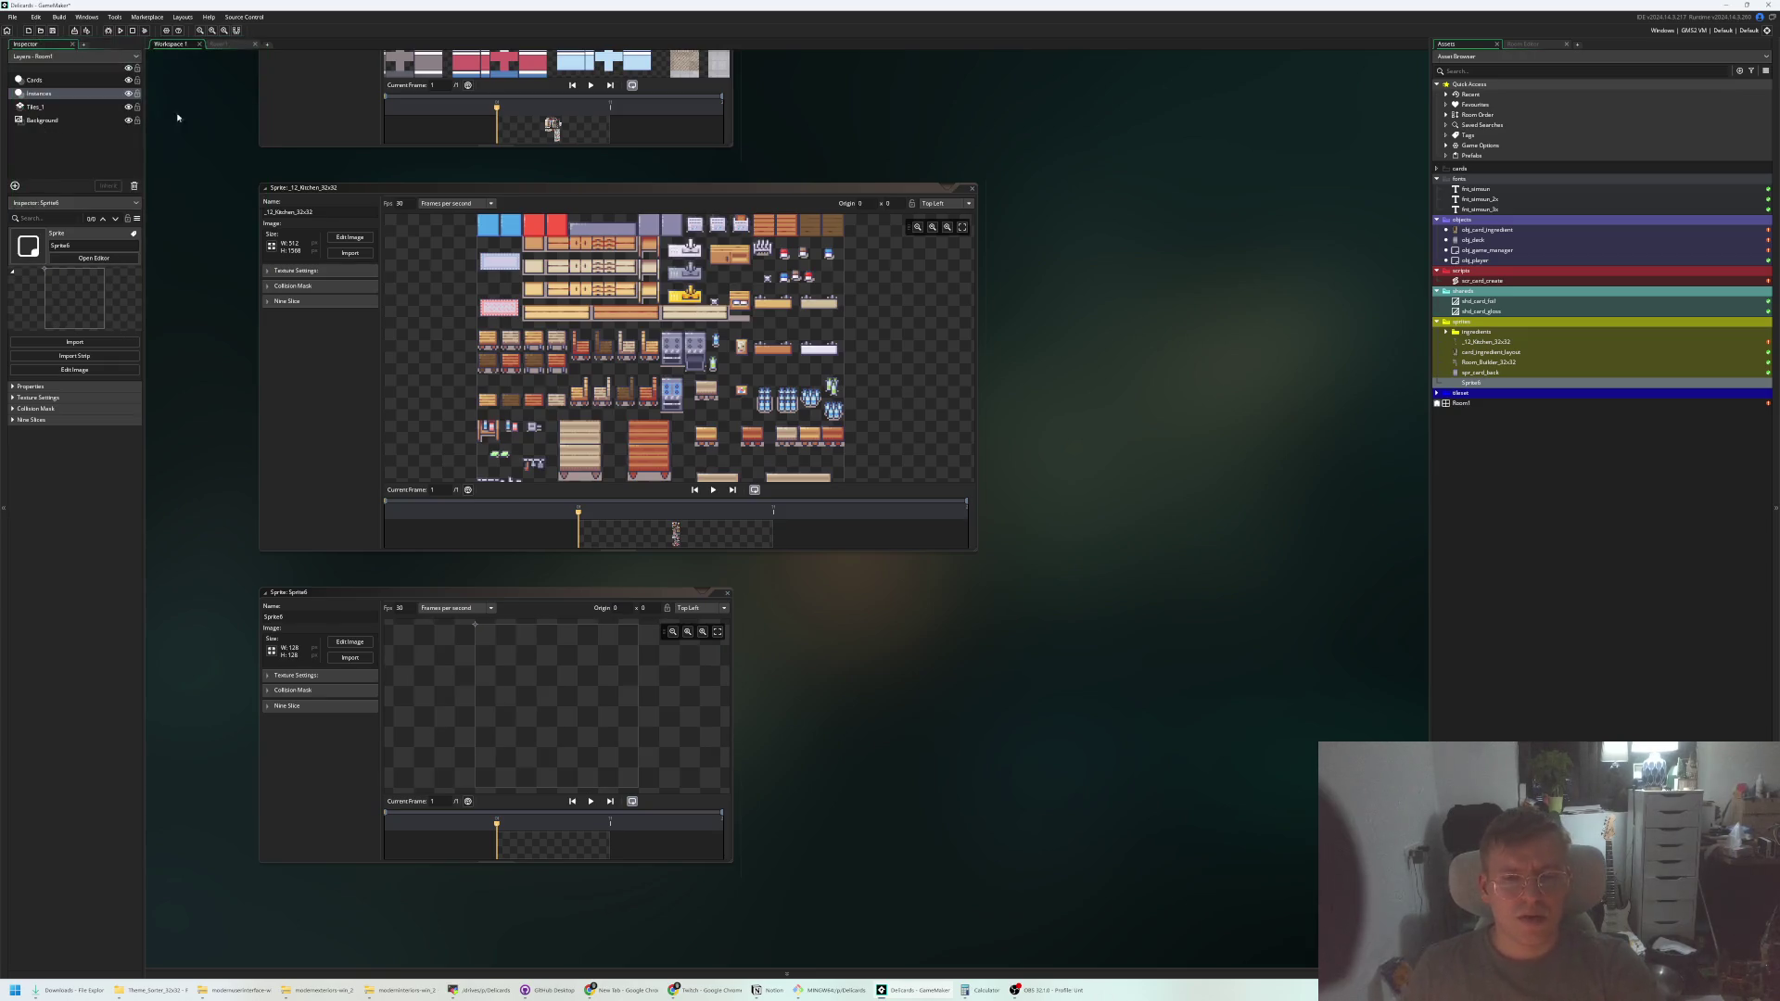
scroll(649, 408, "up", 4)
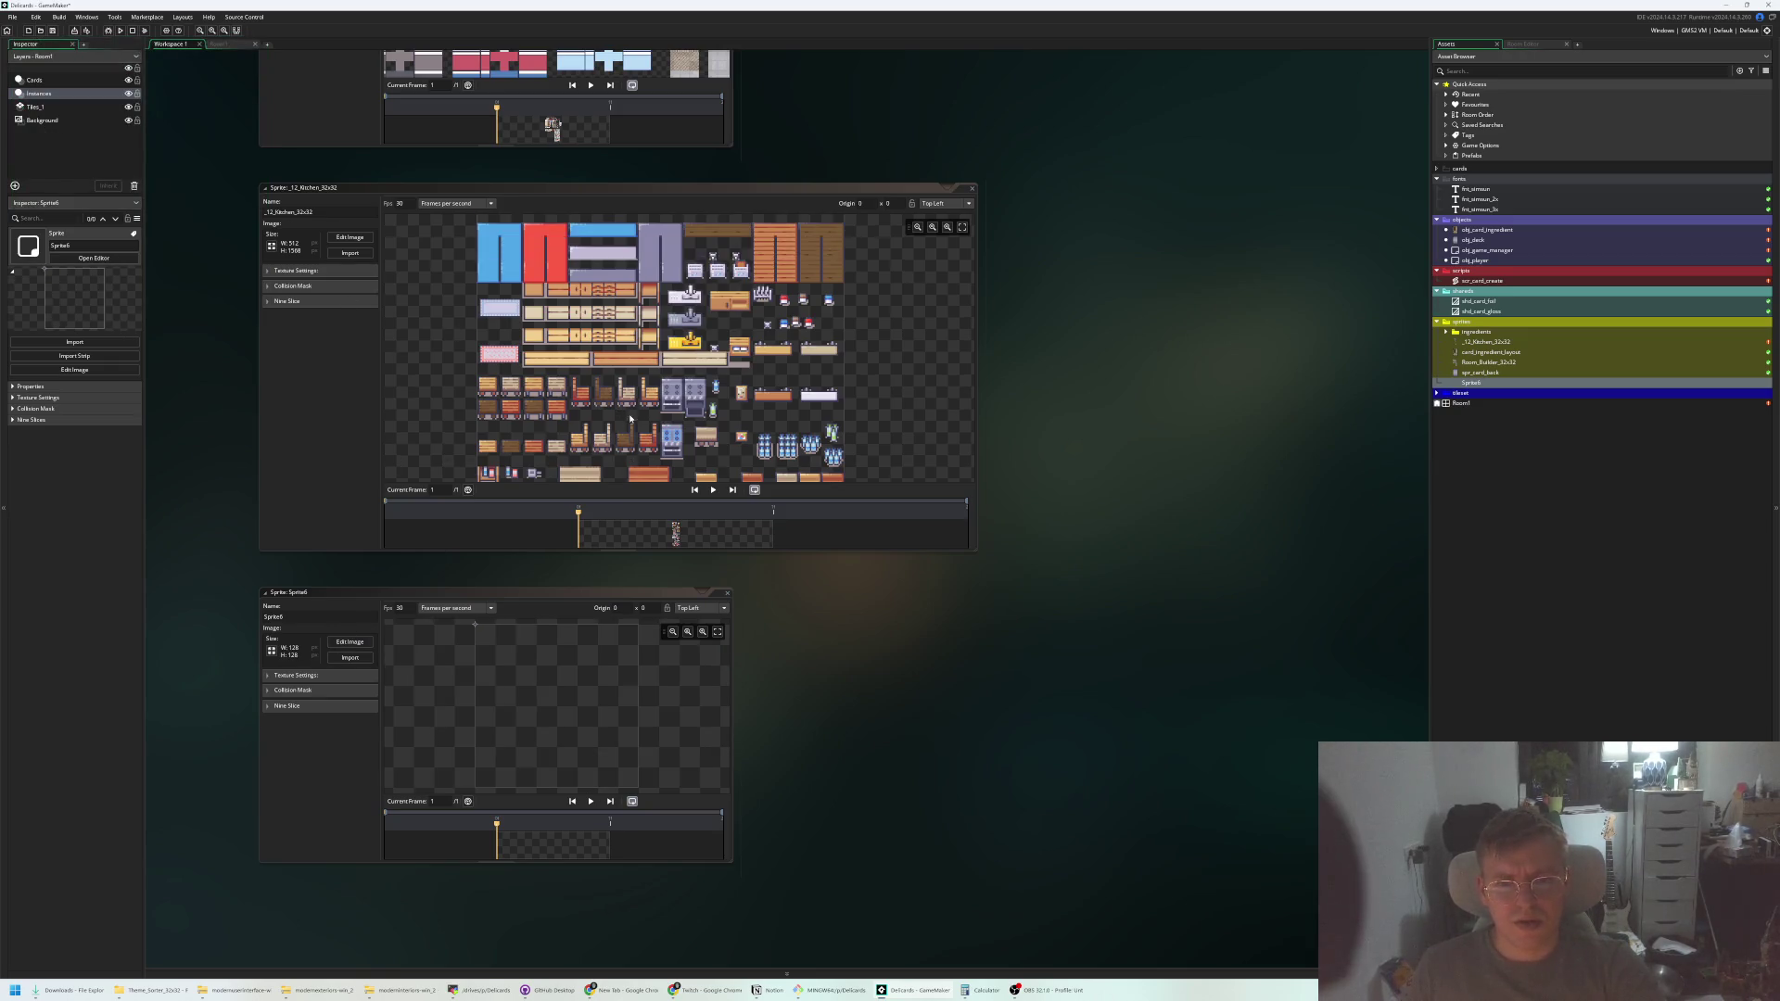
scroll(650, 334, "down", 2)
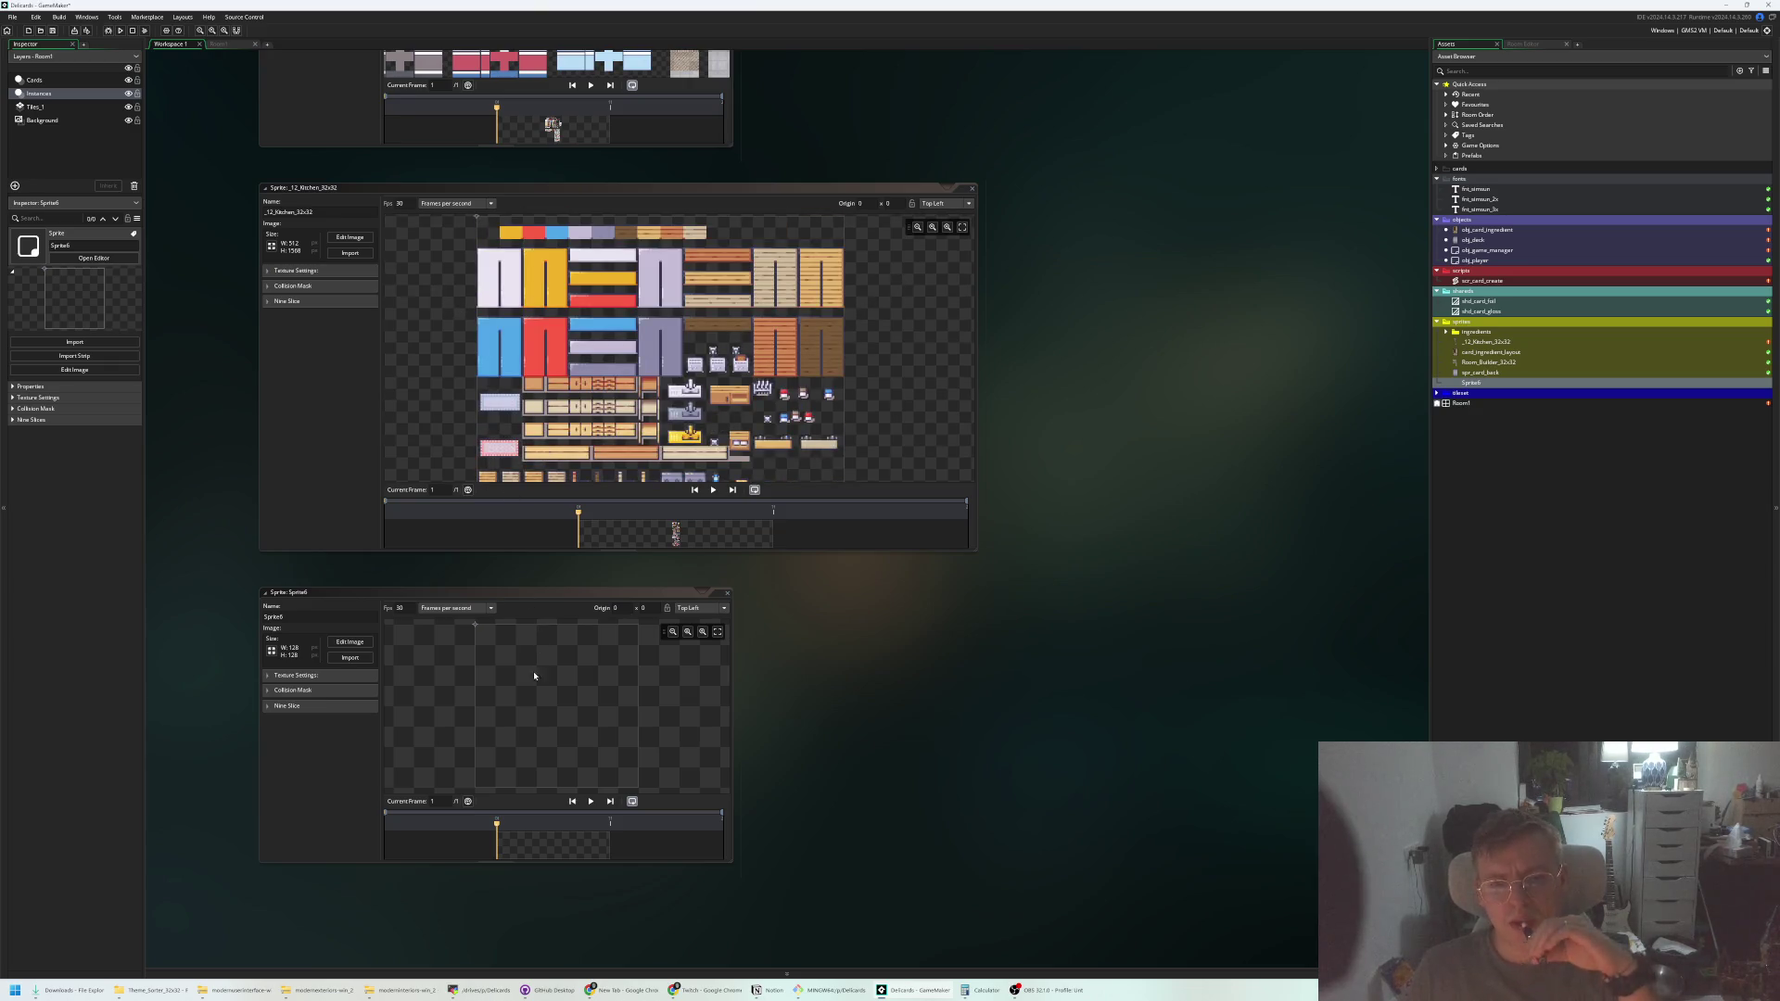
left_click(665, 375)
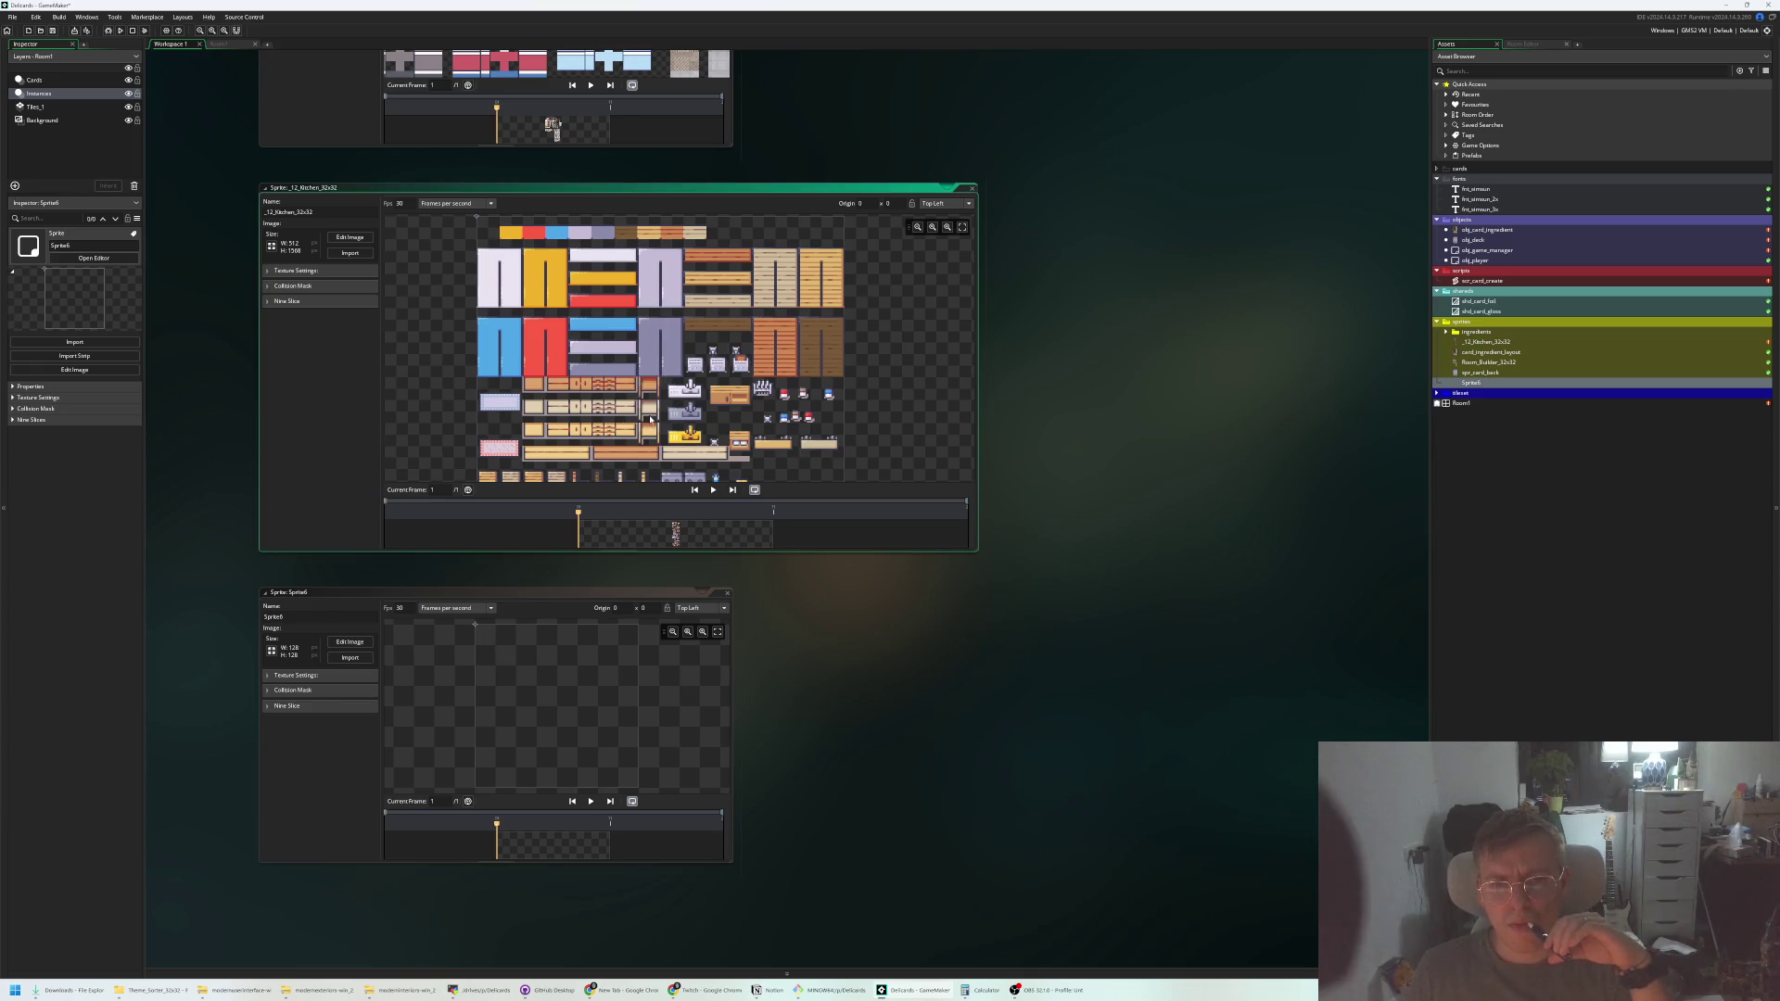
scroll(658, 437, "down", 10)
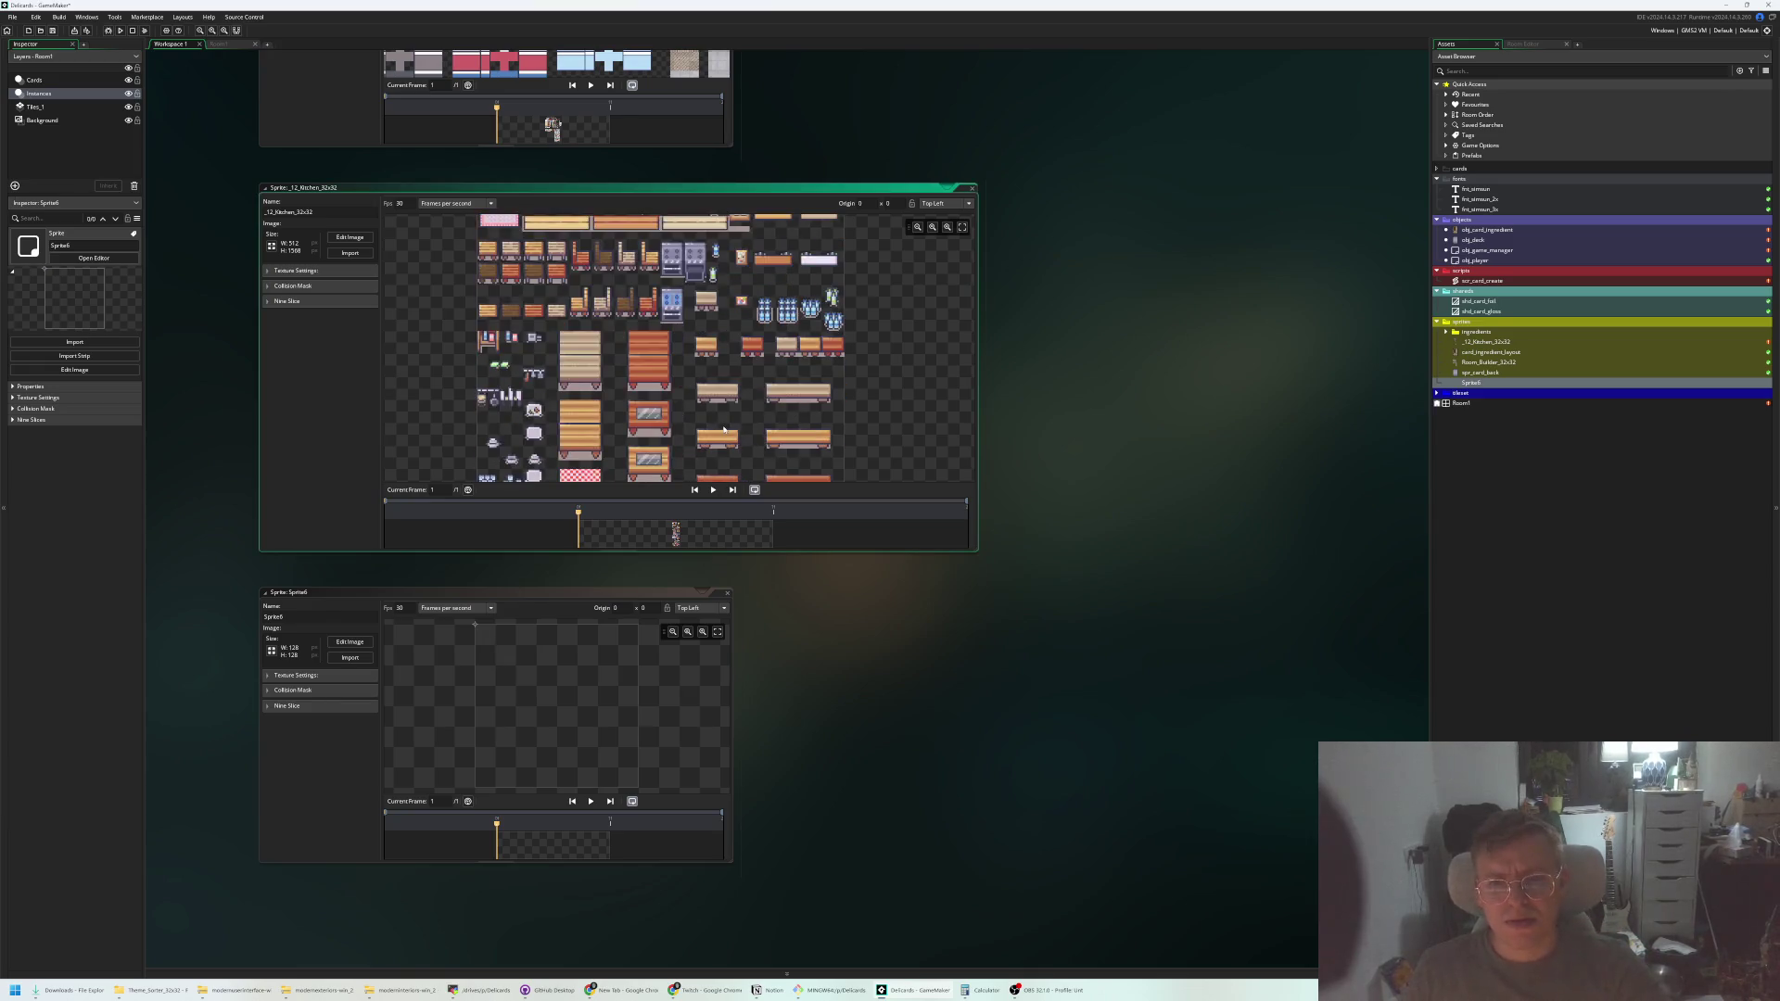
scroll(682, 443, "up", 10)
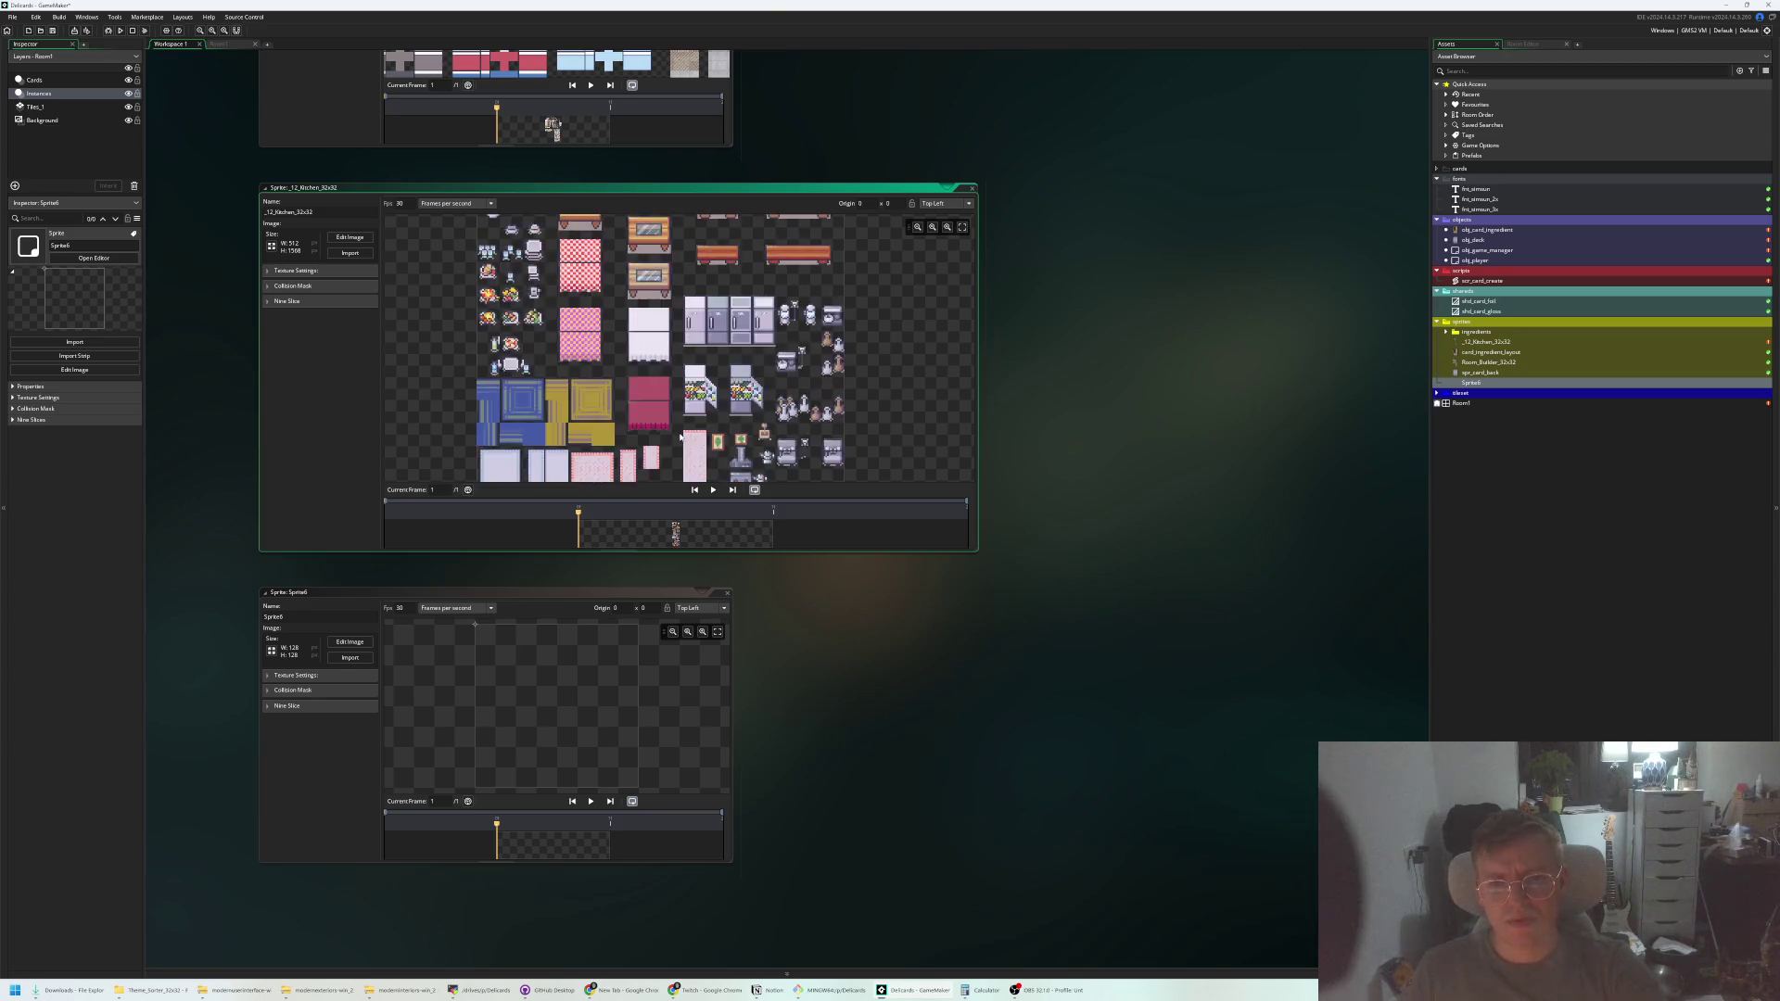
scroll(598, 350, "up", 5)
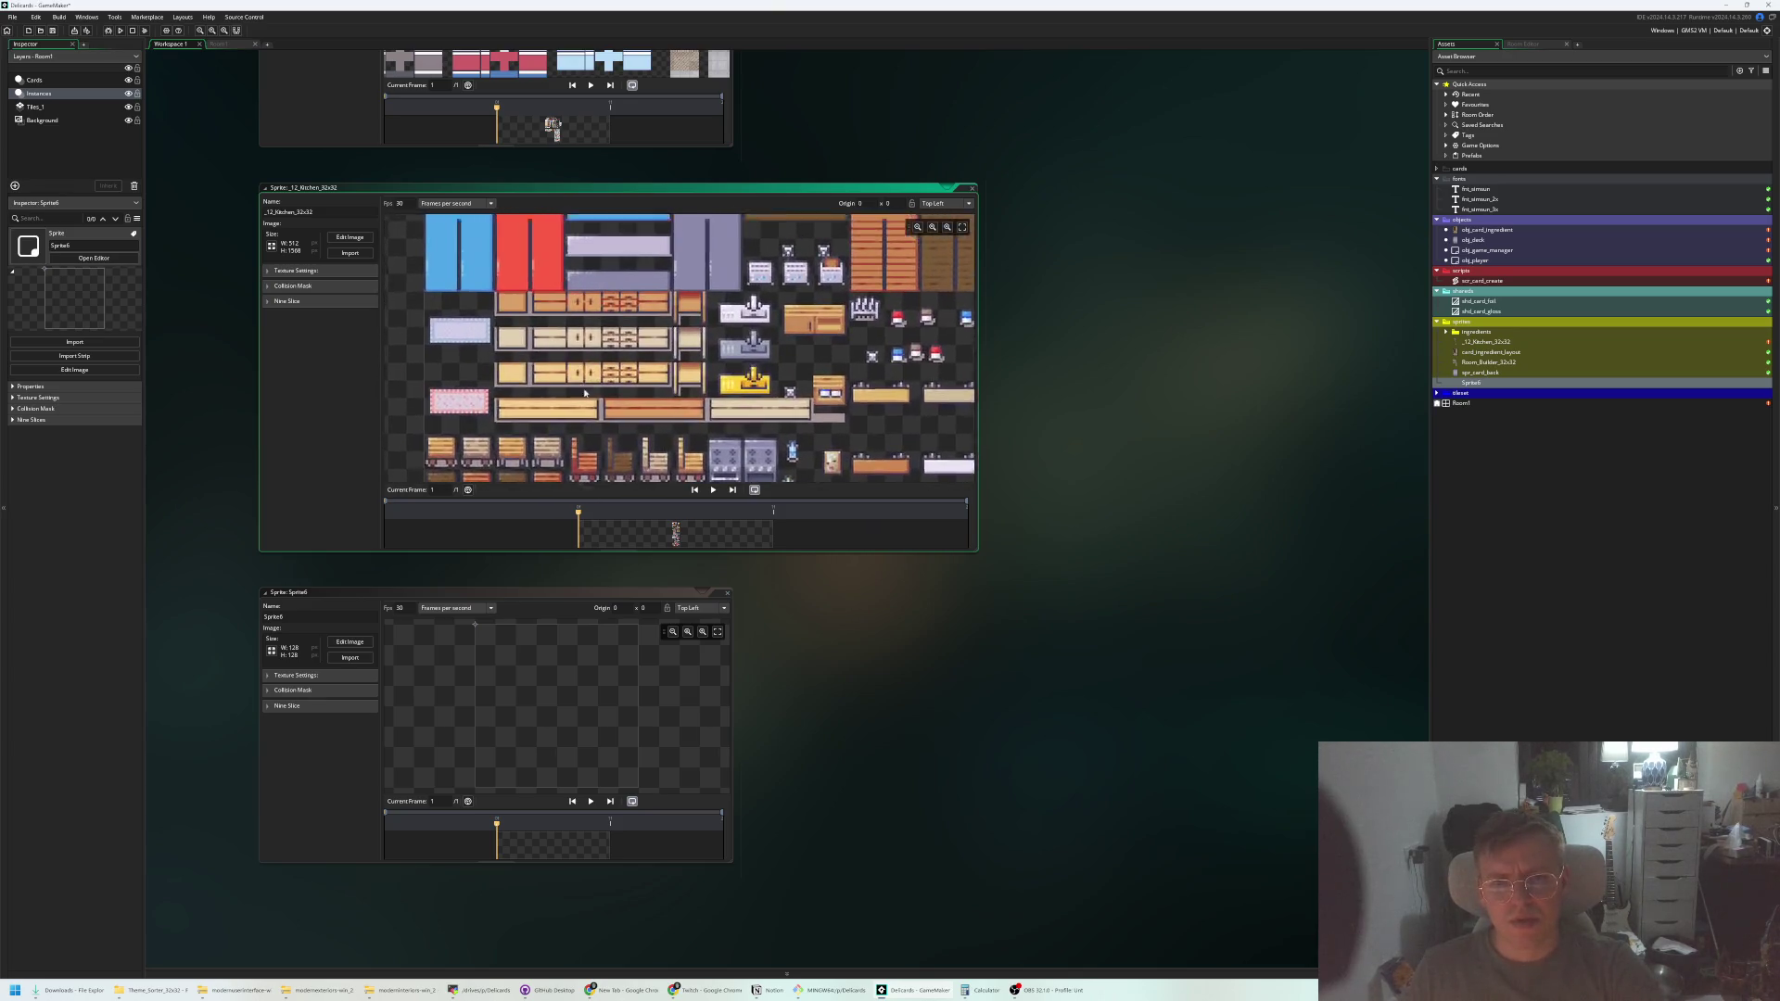
scroll(647, 383, "up", 2)
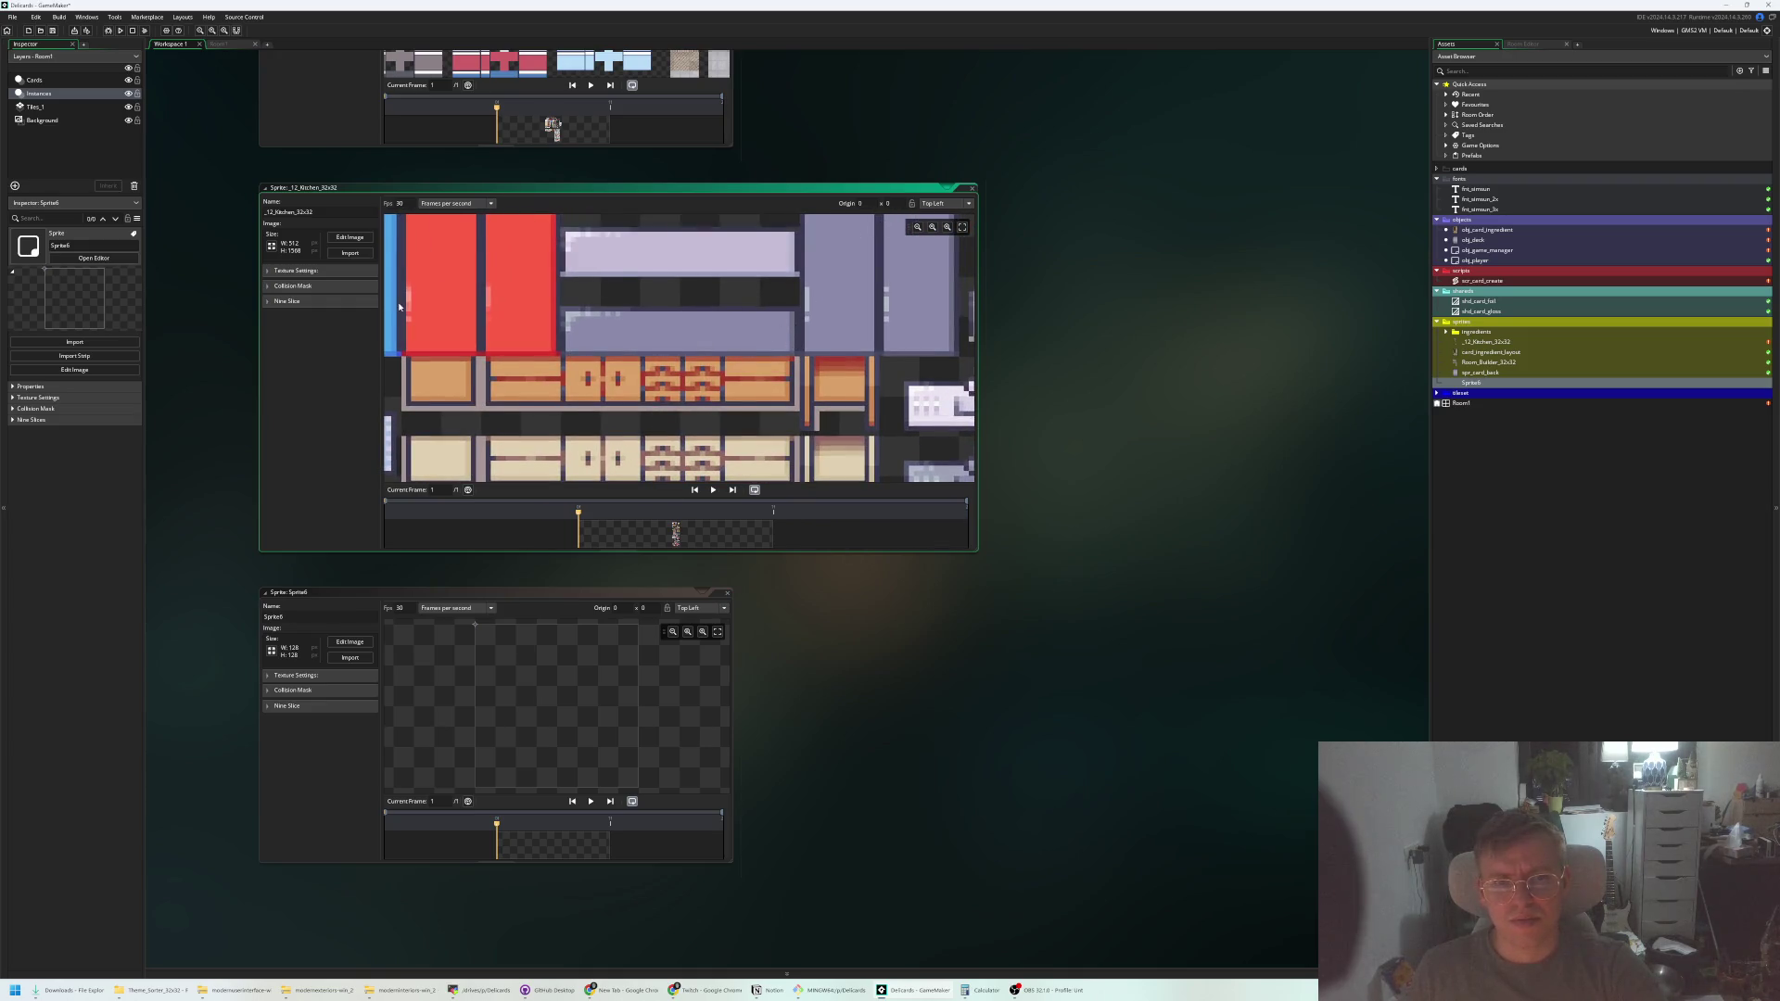
left_click(343, 239)
Zoom into the kitchen sheet and rough out a rectangle selection around the counter tiles
scroll(678, 268, "up", 4)
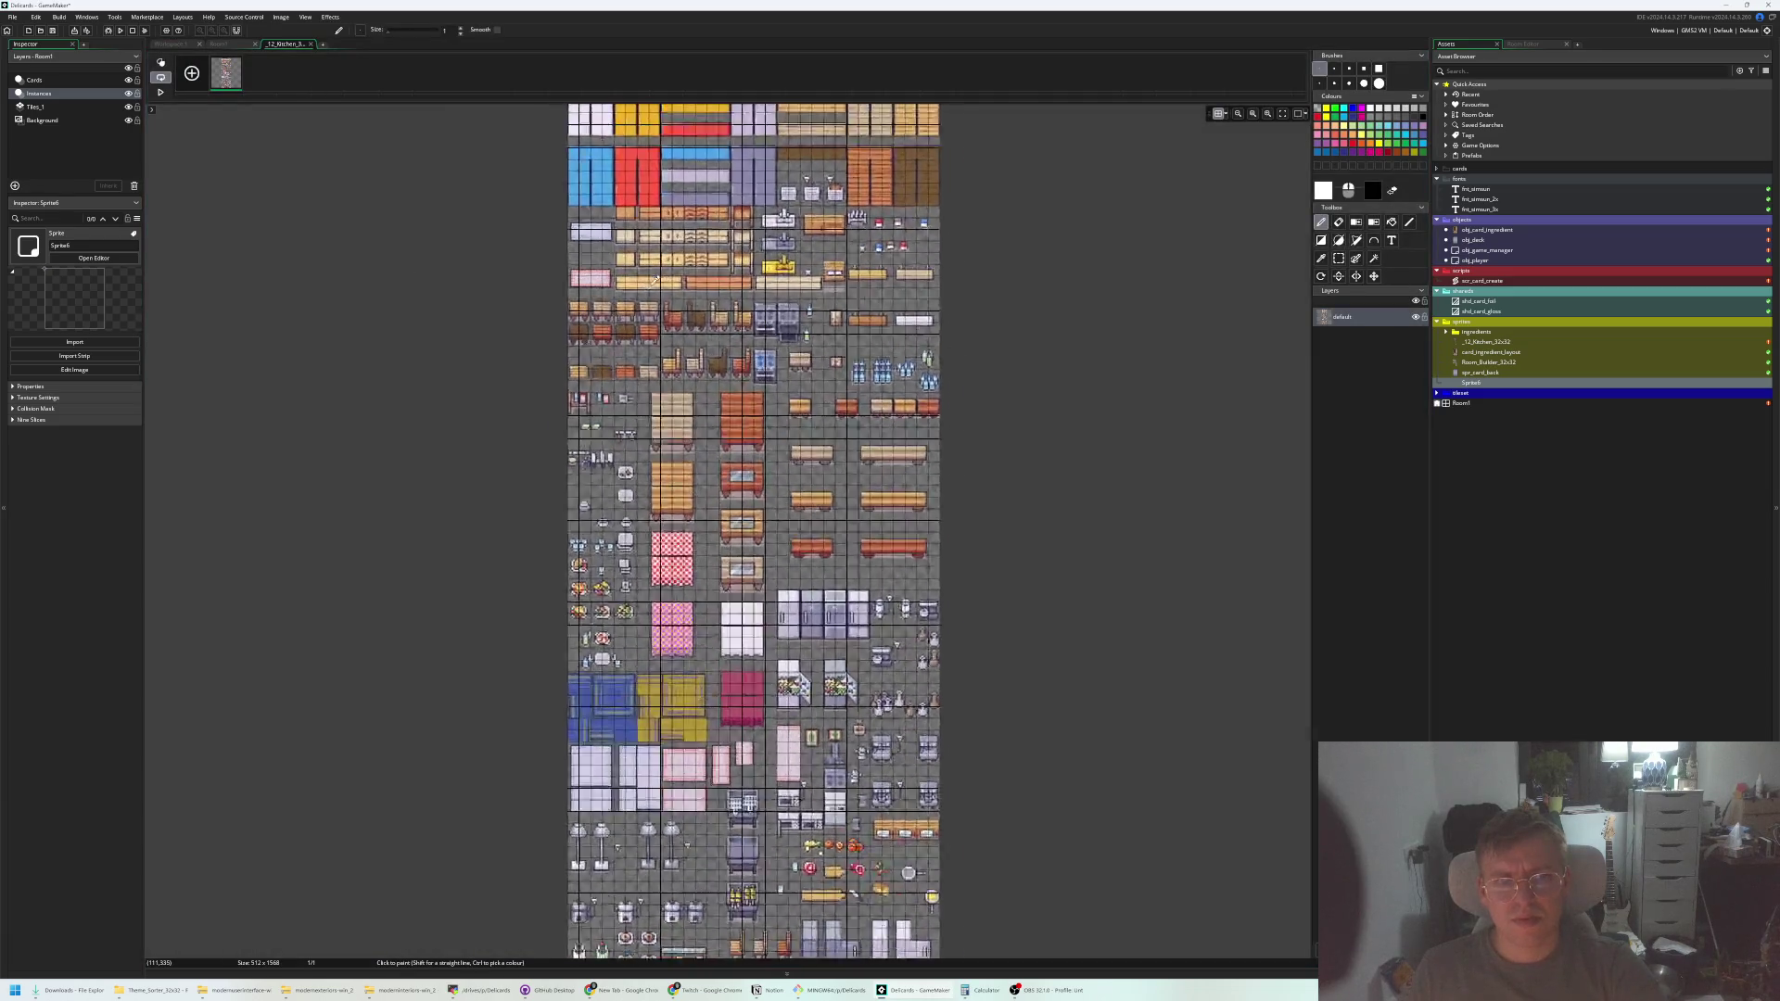
scroll(678, 268, "up", 5)
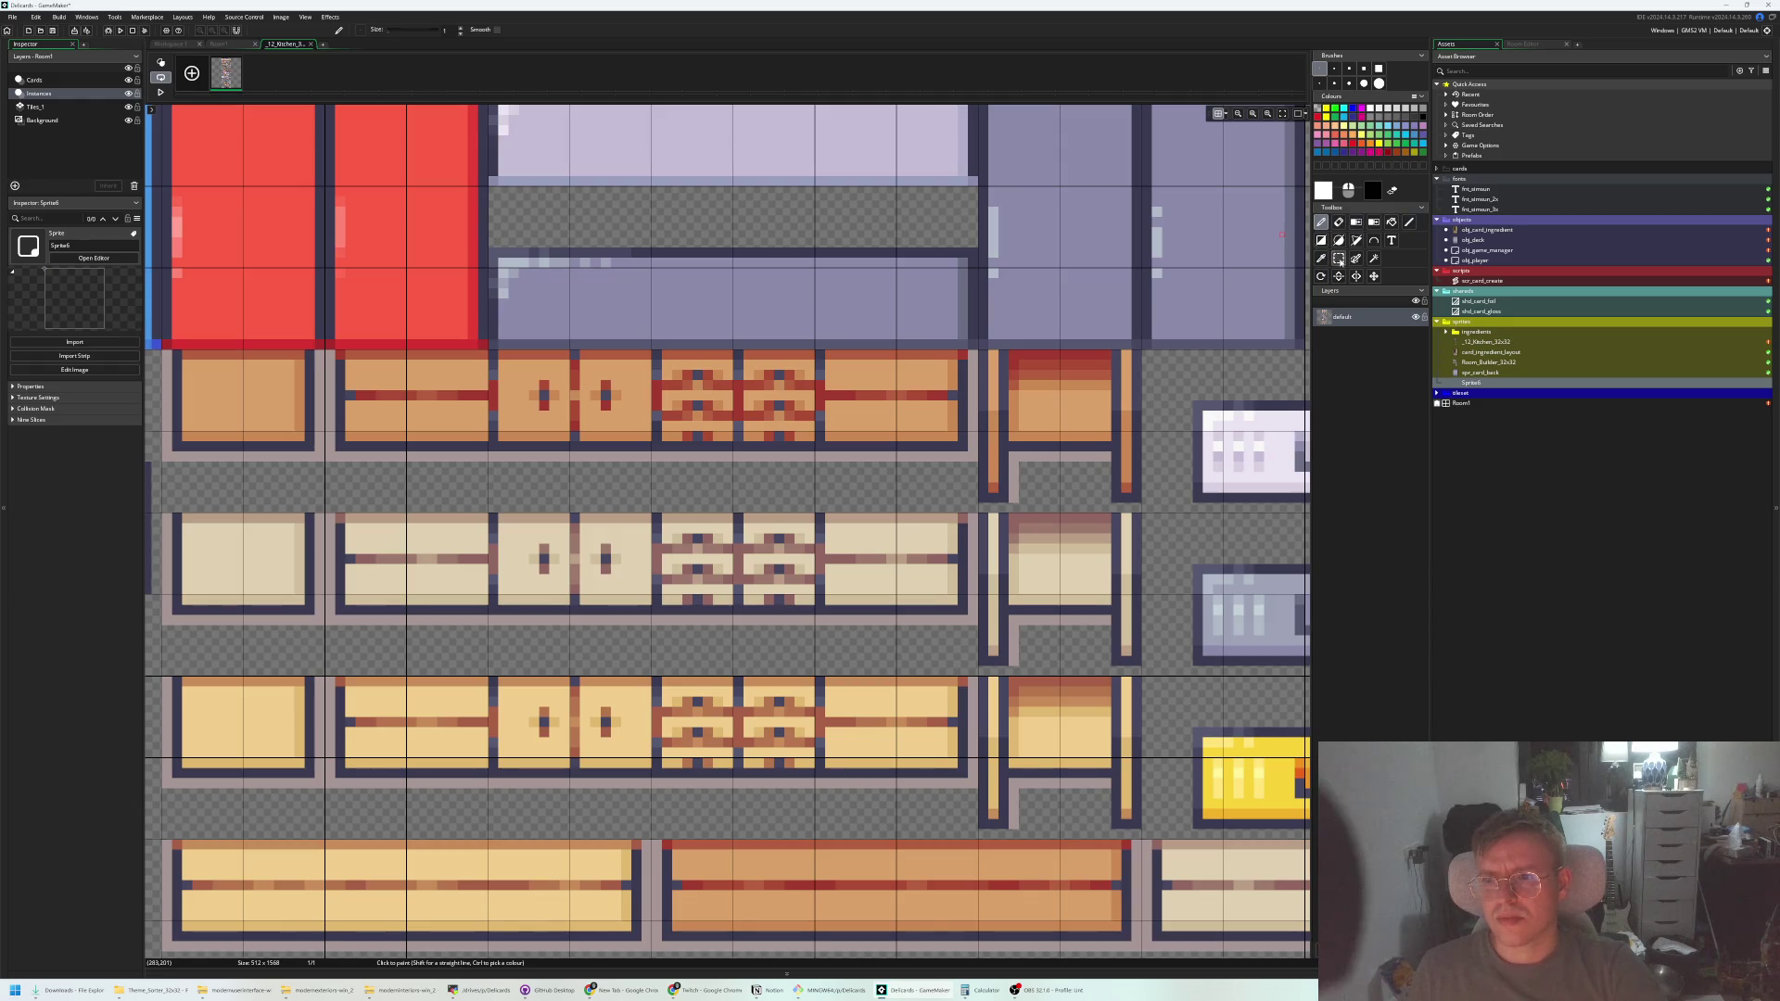
left_click(1339, 260)
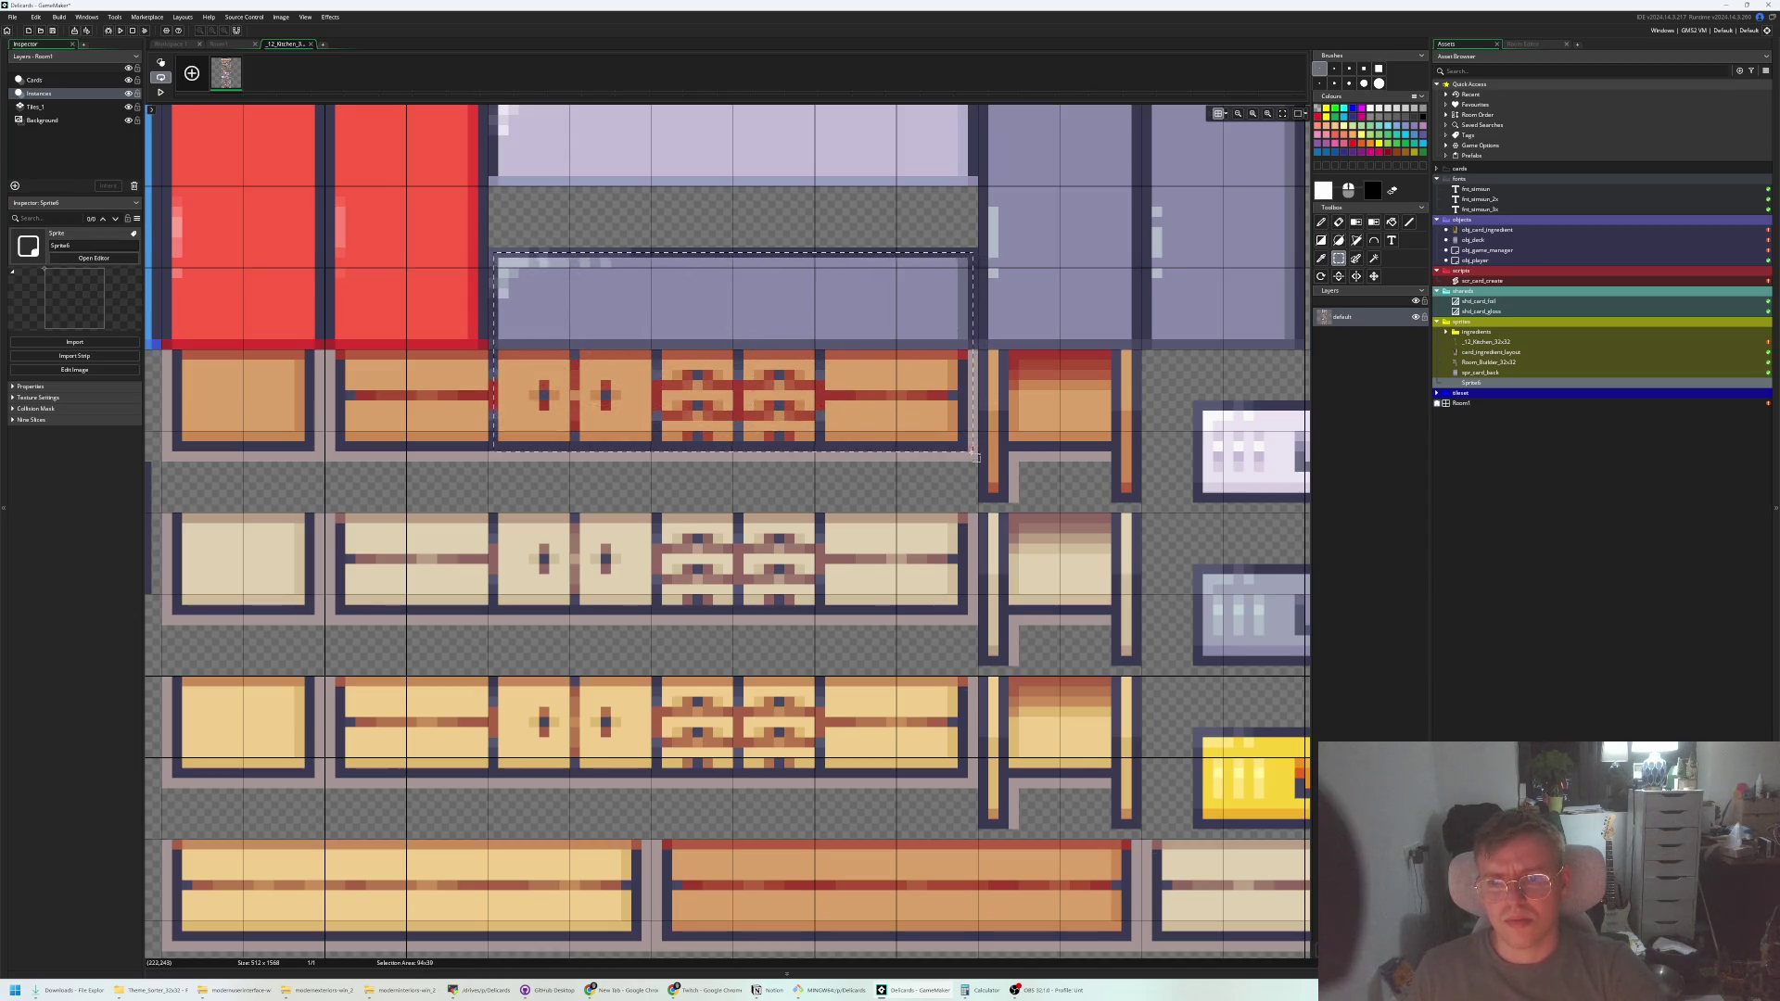
left_click_drag(978, 465, 979, 462)
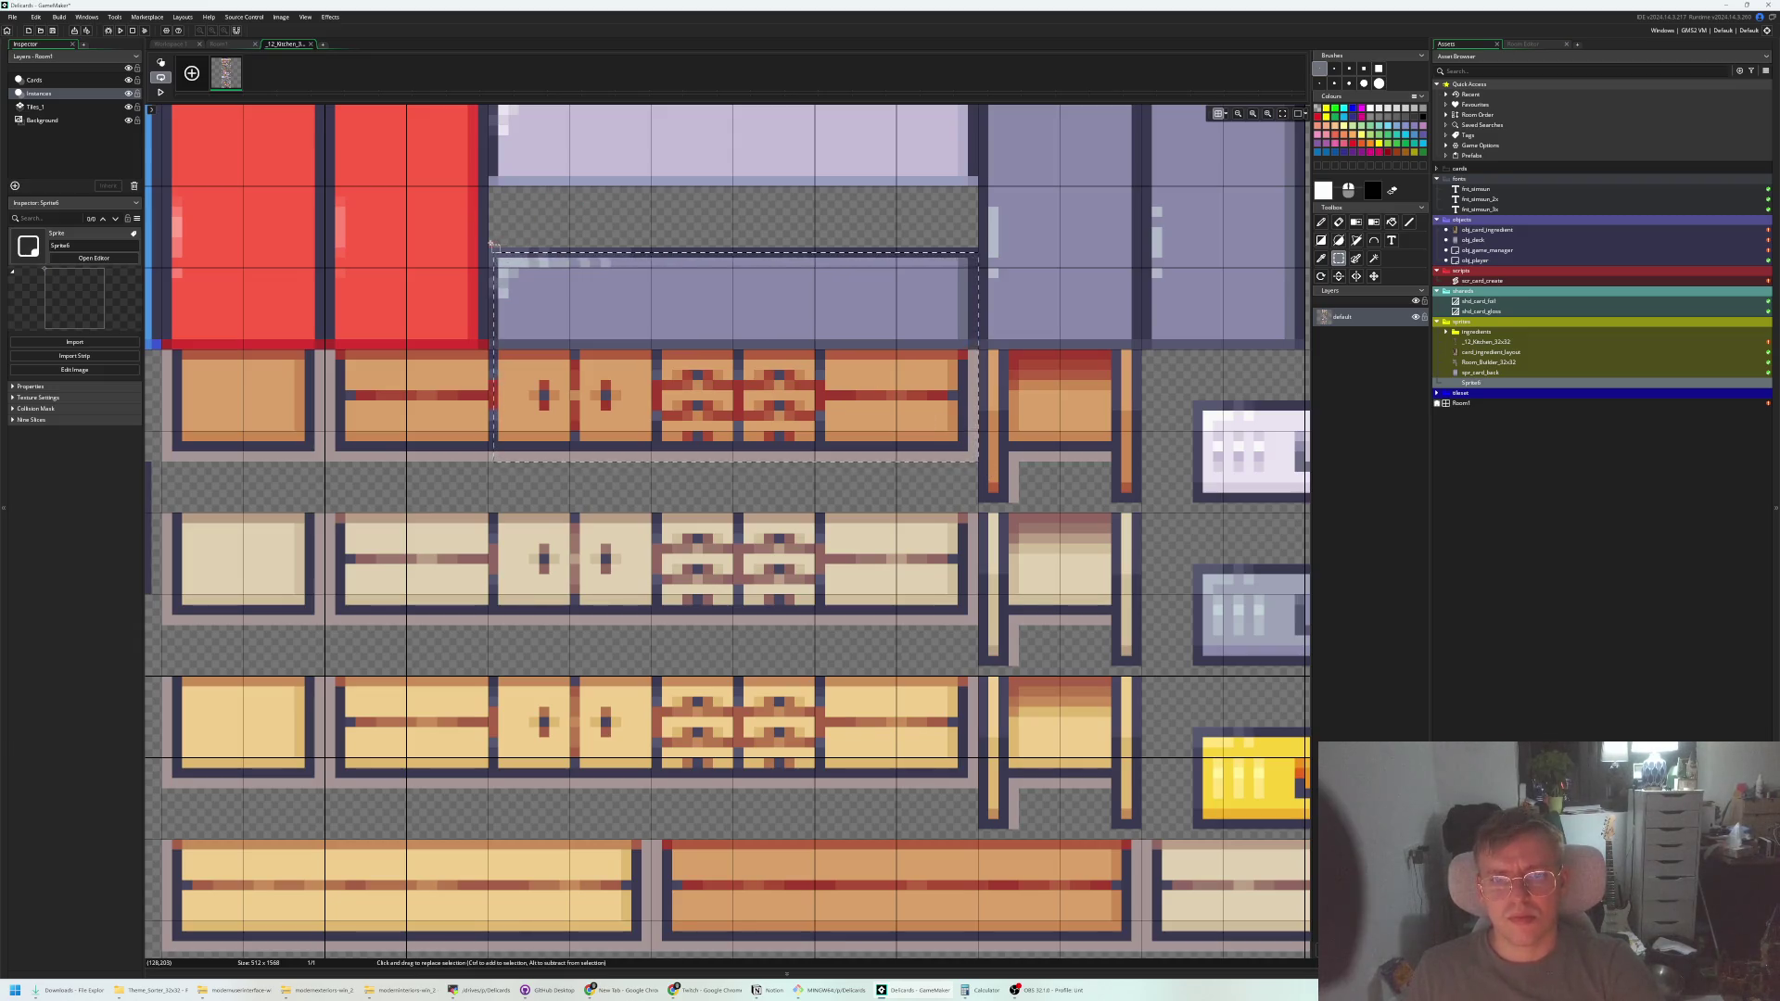
mouse_move(489, 243)
left_mouse_down()
mouse_move(736, 320)
mouse_move(936, 306)
mouse_move(980, 462)
left_mouse_up()
mouse_move(490, 191)
left_mouse_down()
mouse_move(649, 243)
mouse_move(835, 246)
mouse_move(825, 324)
left_mouse_up()
scroll(488, 183, "up", 3)
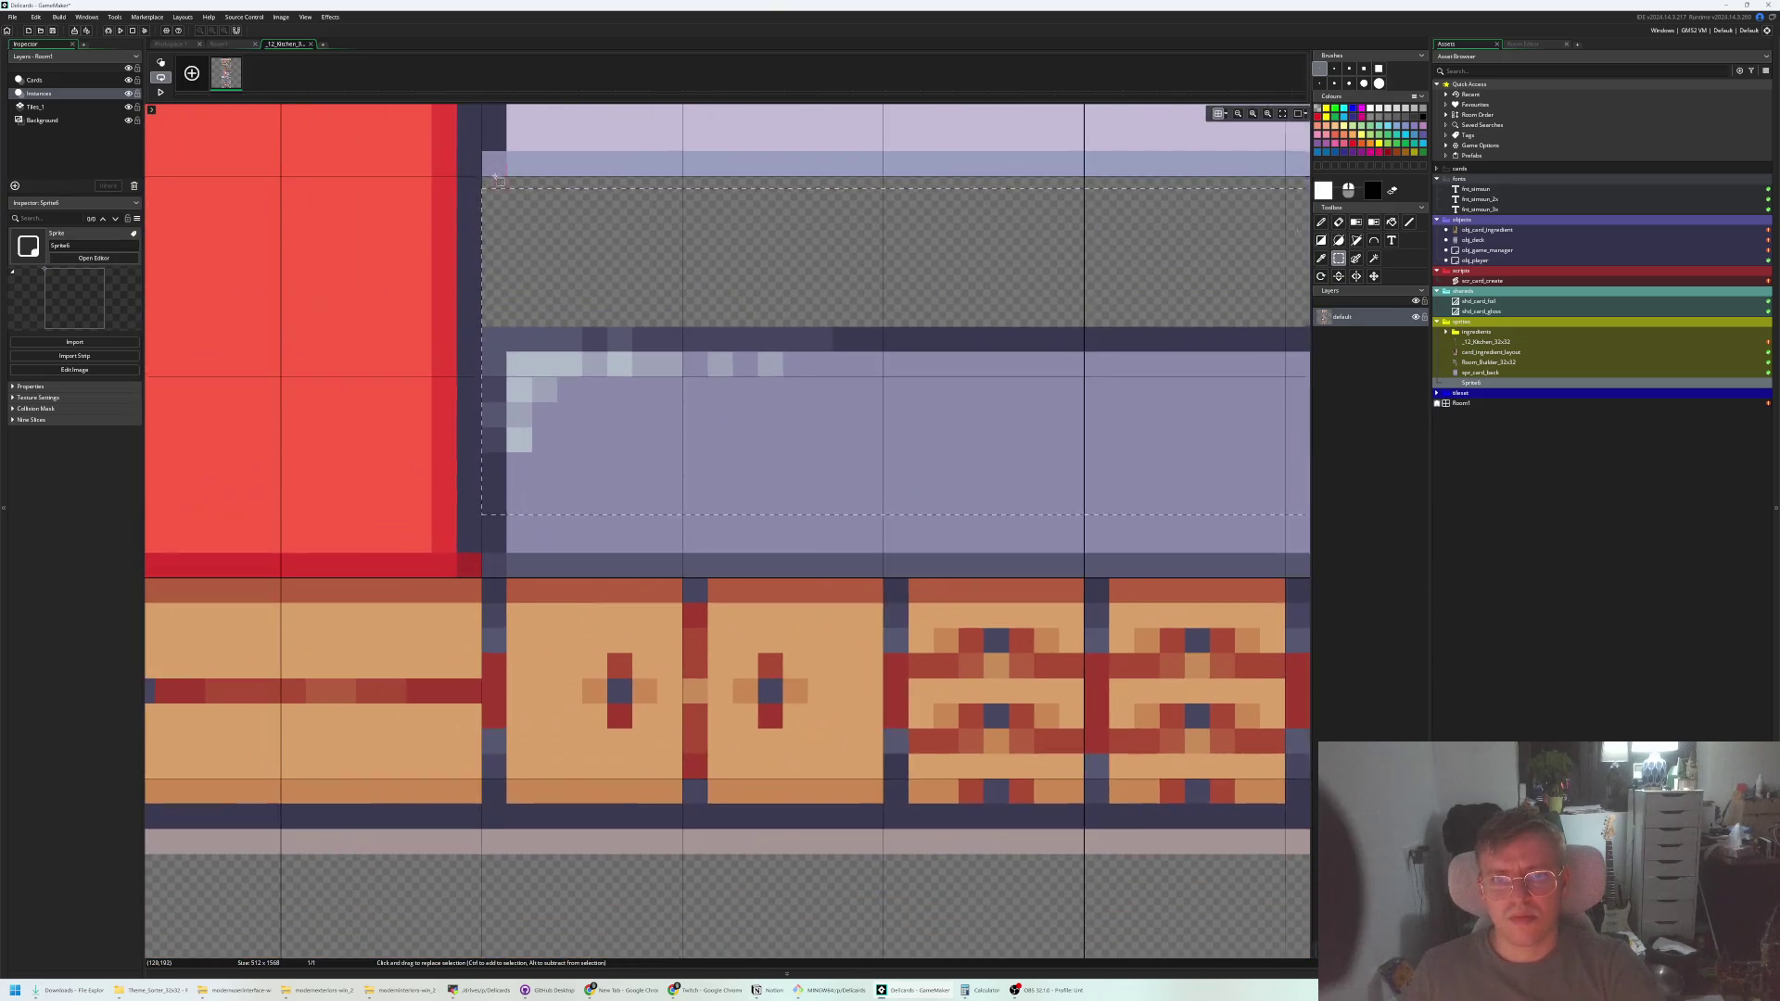
mouse_move(482, 177)
left_mouse_down()
mouse_move(746, 263)
mouse_move(890, 511)
mouse_move(1256, 512)
mouse_move(1314, 710)
left_mouse_up()
Reselect the whole lavender-topped counter block, copy it, and go to Room1
scroll(1249, 510, "down", 1)
scroll(1249, 509, "down", 1)
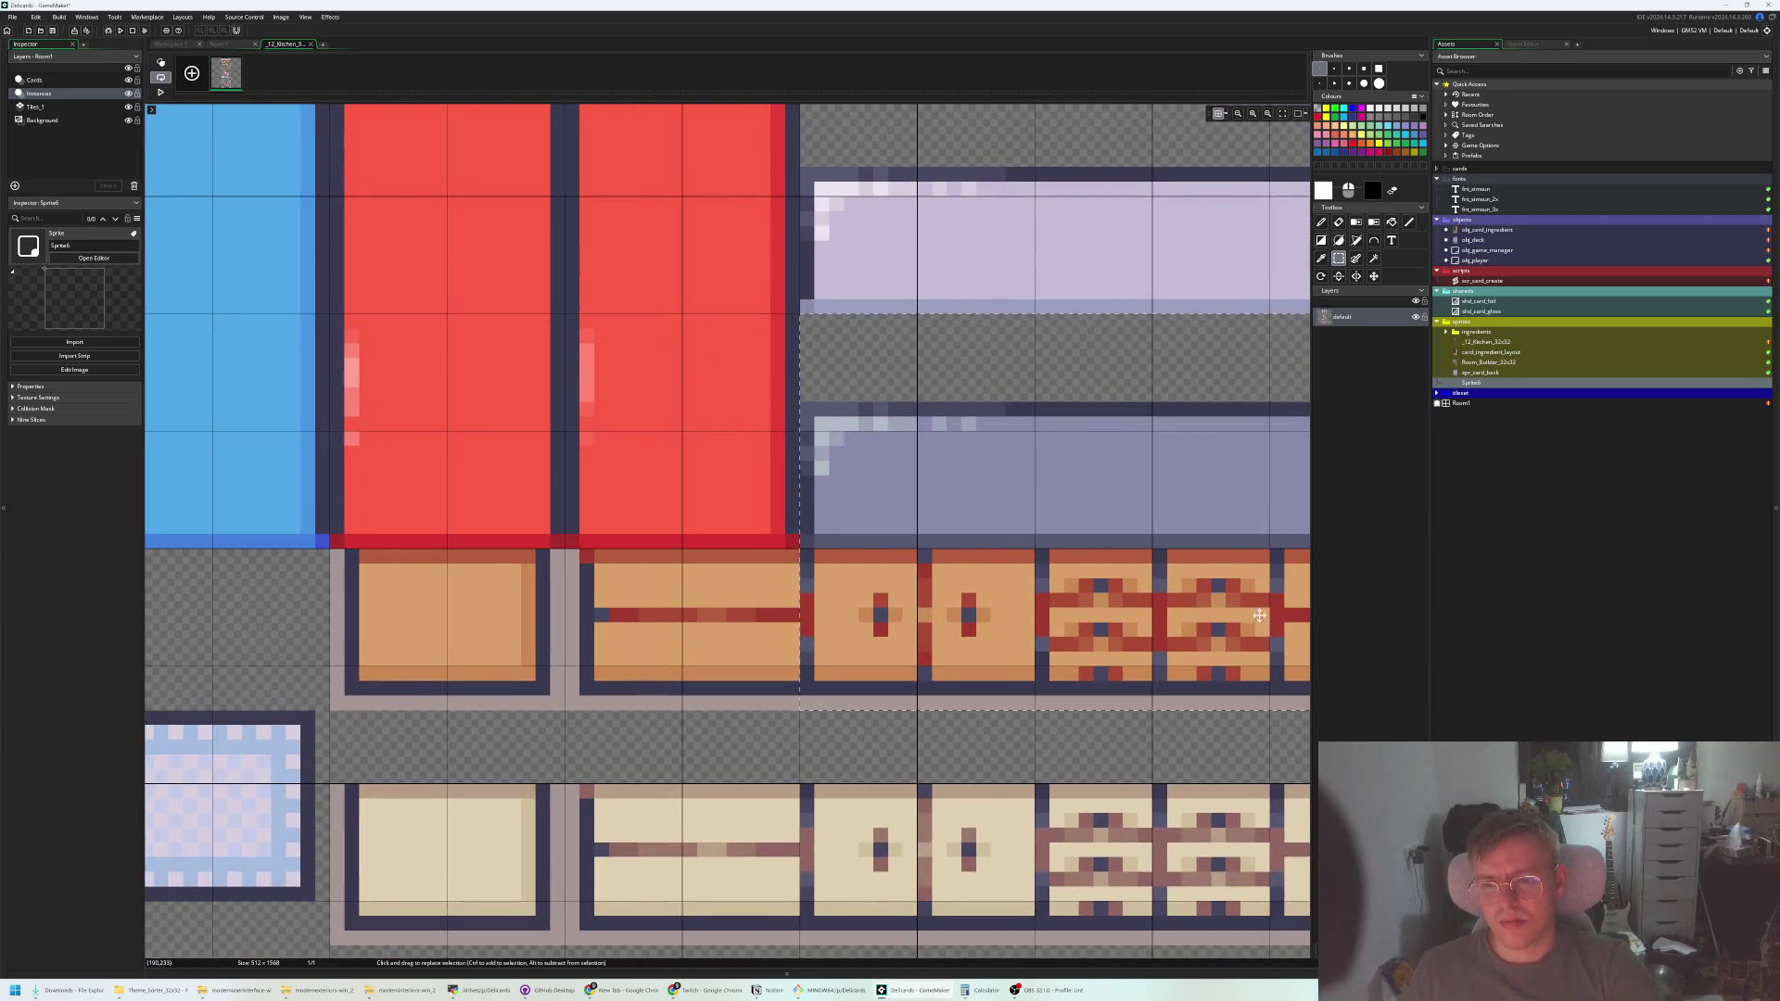
scroll(1055, 547, "right", 4)
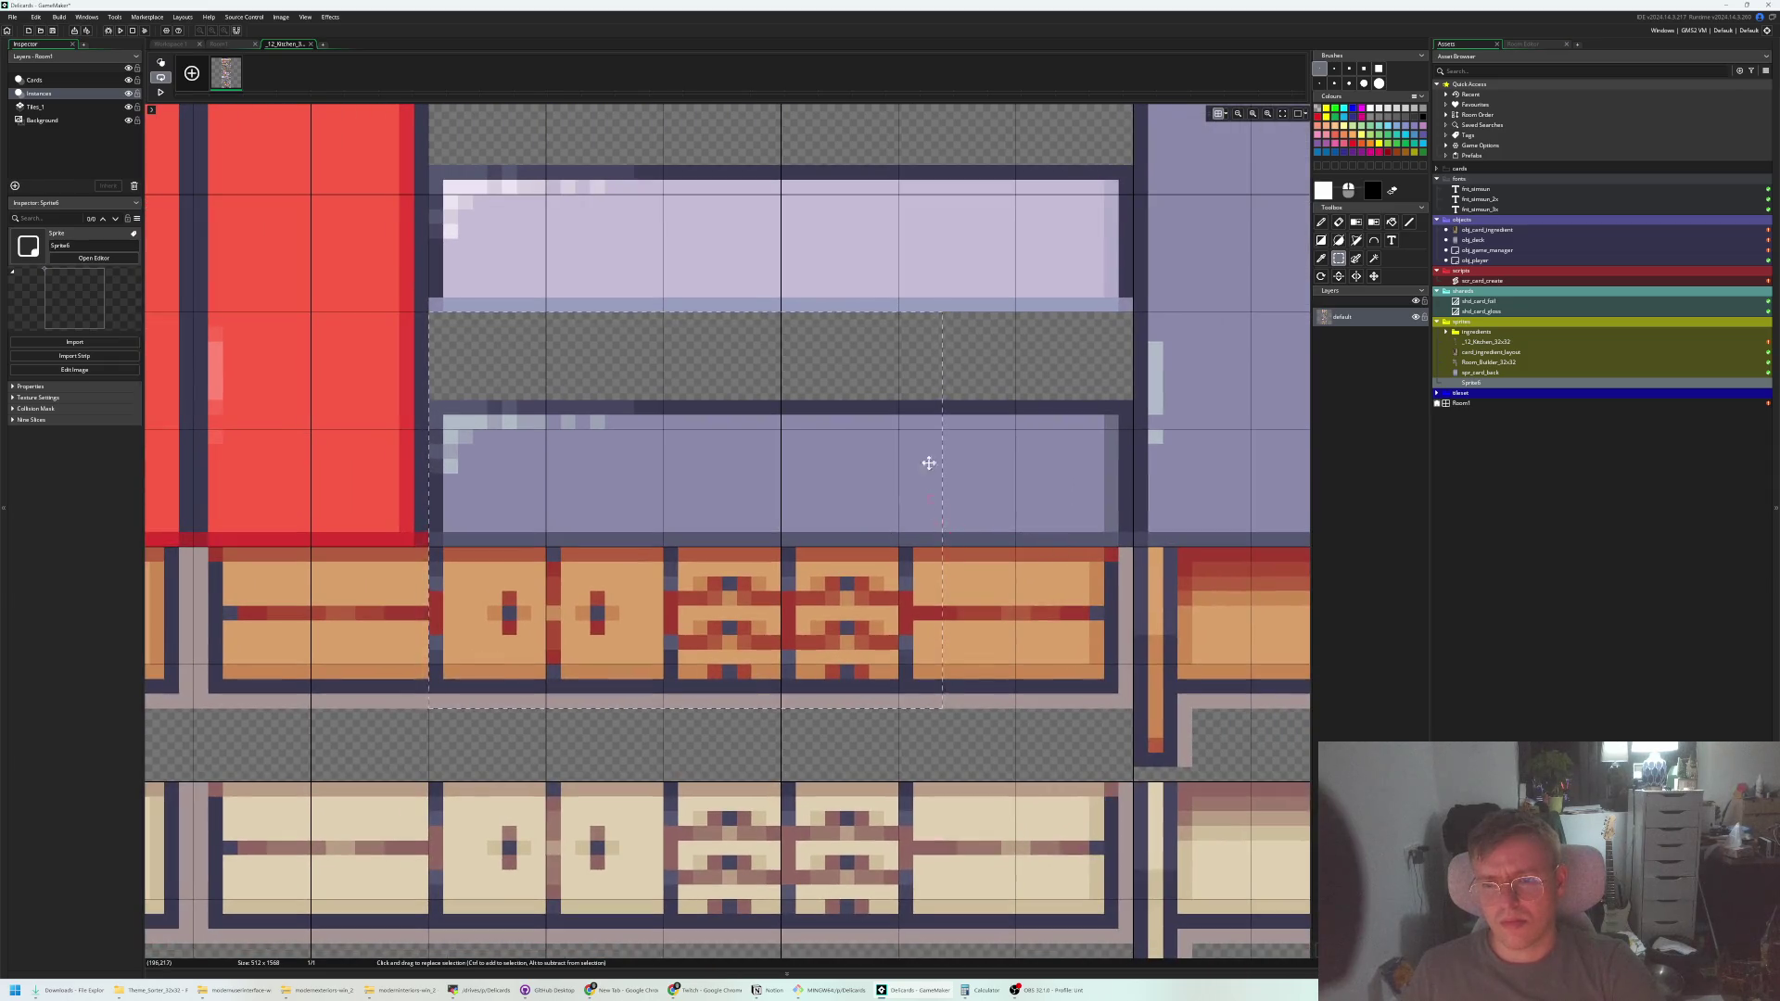
left_click_drag(1127, 319, 1132, 318)
mouse_move(860, 540)
left_mouse_down()
mouse_move(751, 632)
mouse_move(584, 709)
left_mouse_up()
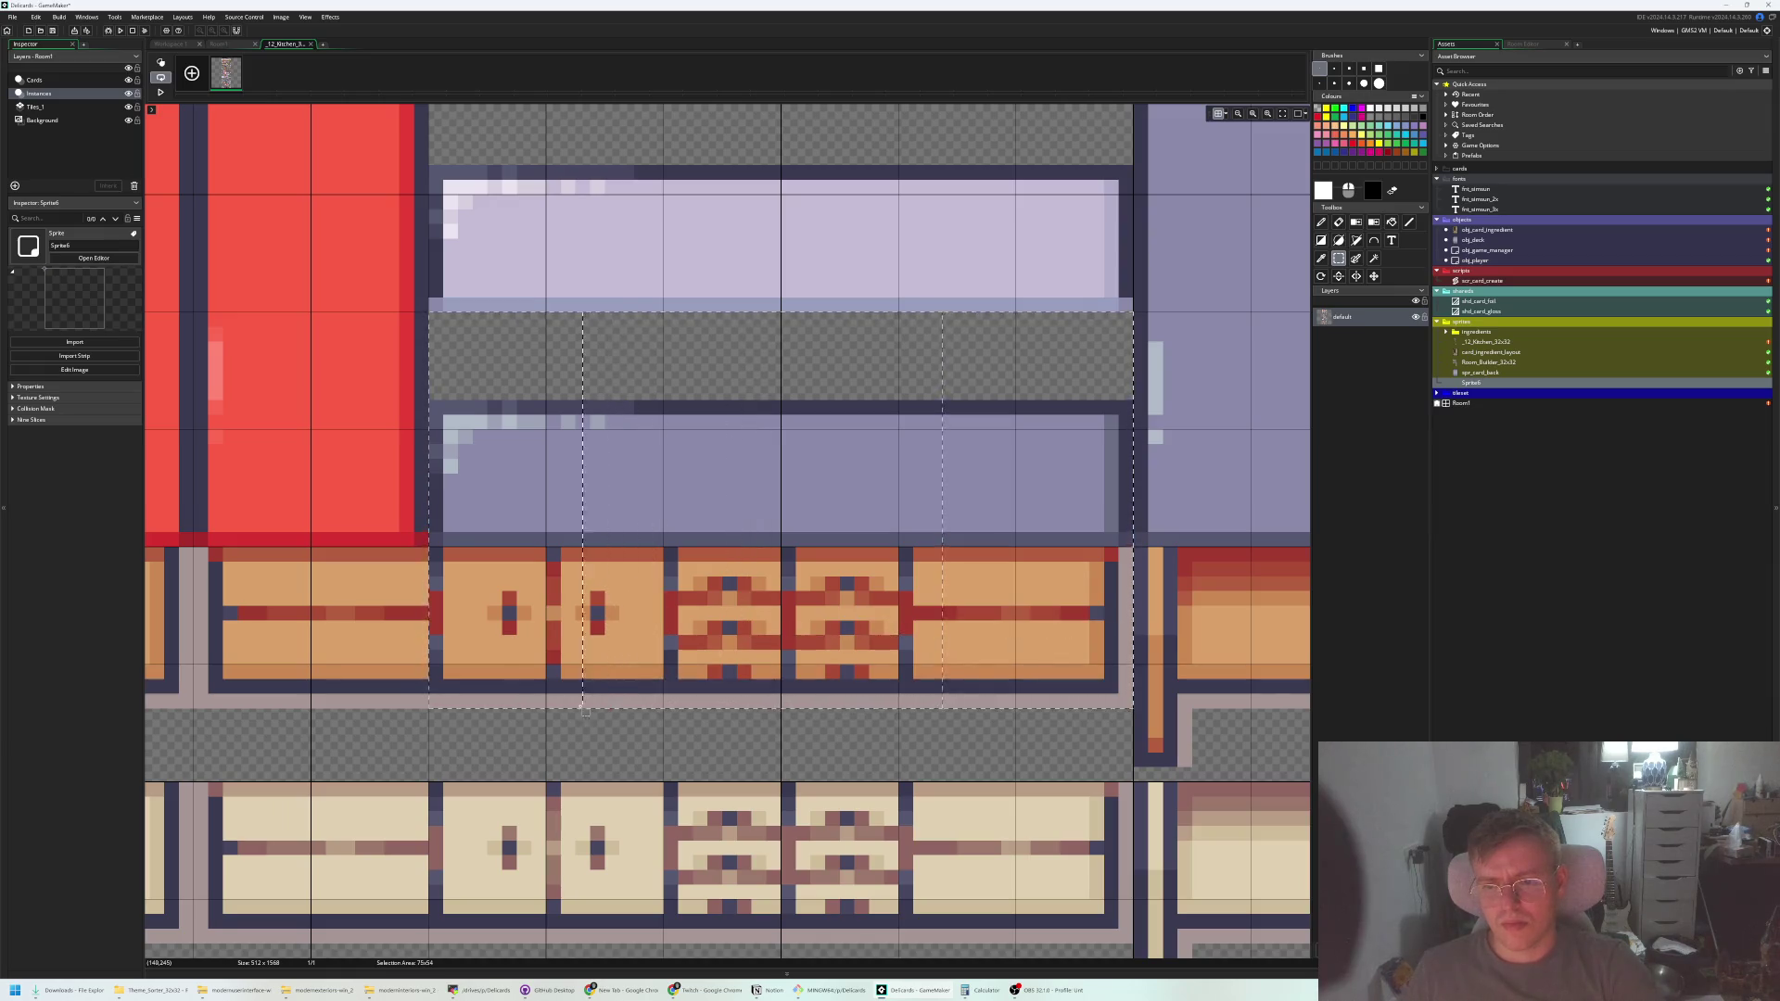
key("ctrl+c")
key("ctrl+v")
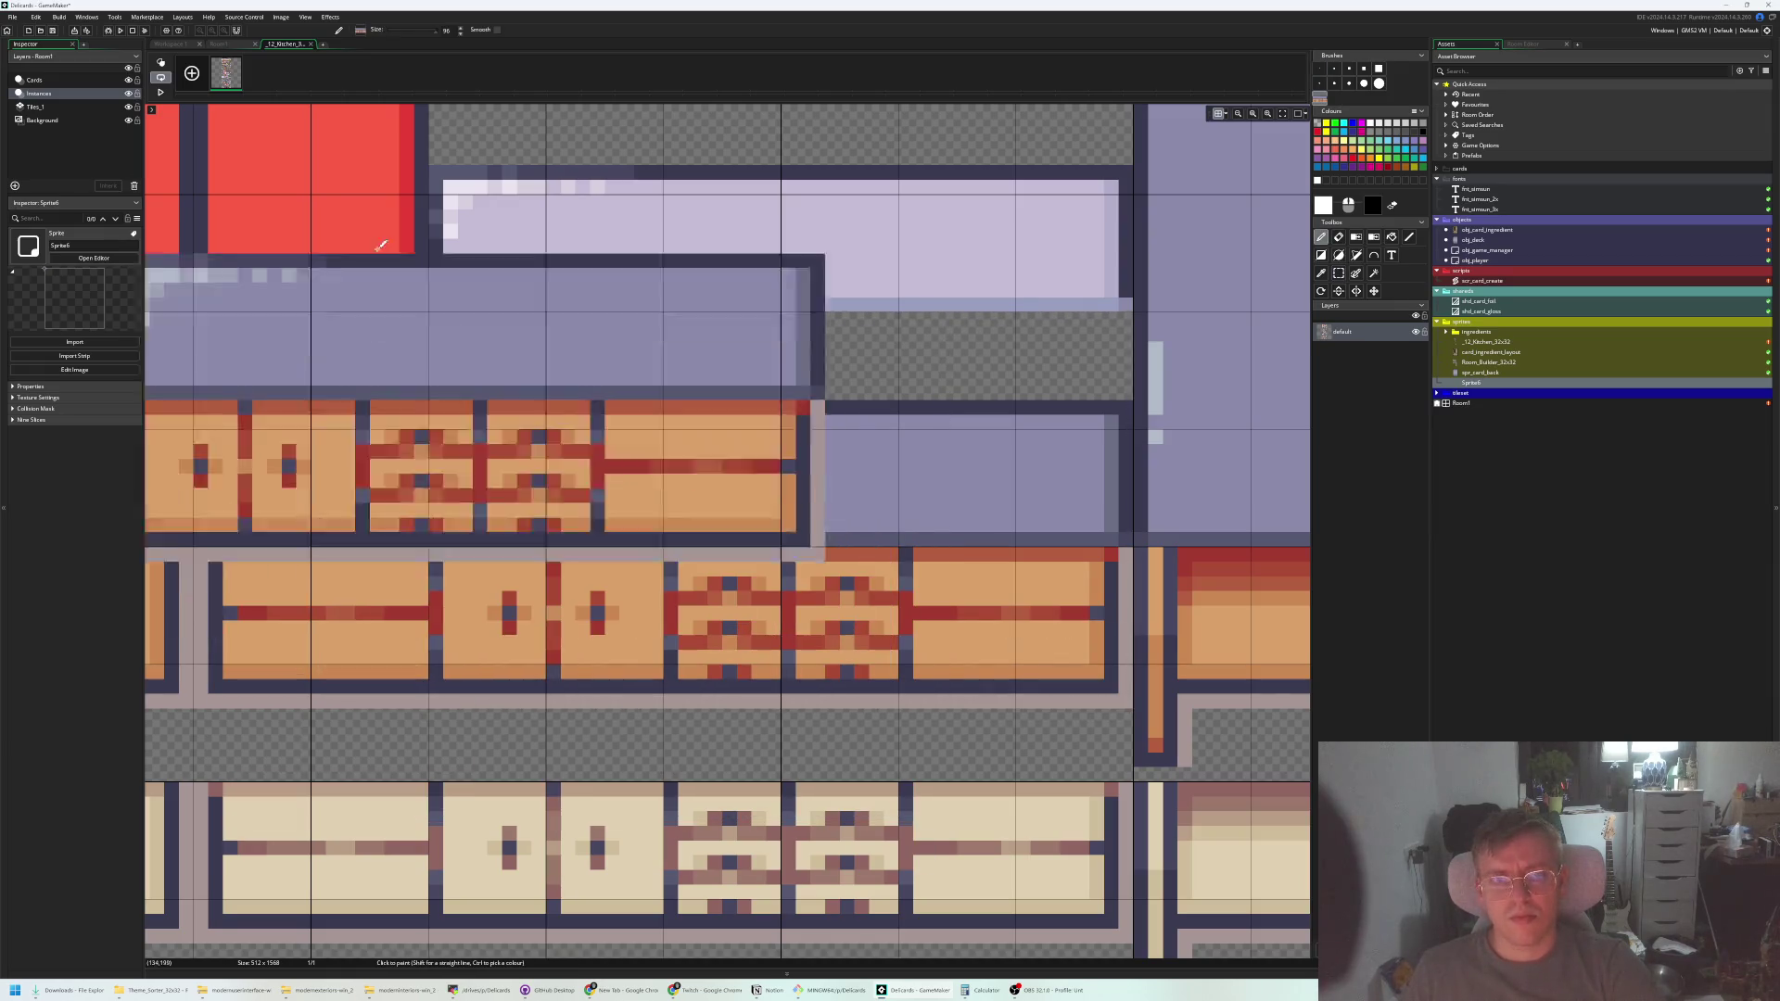
left_click(227, 44)
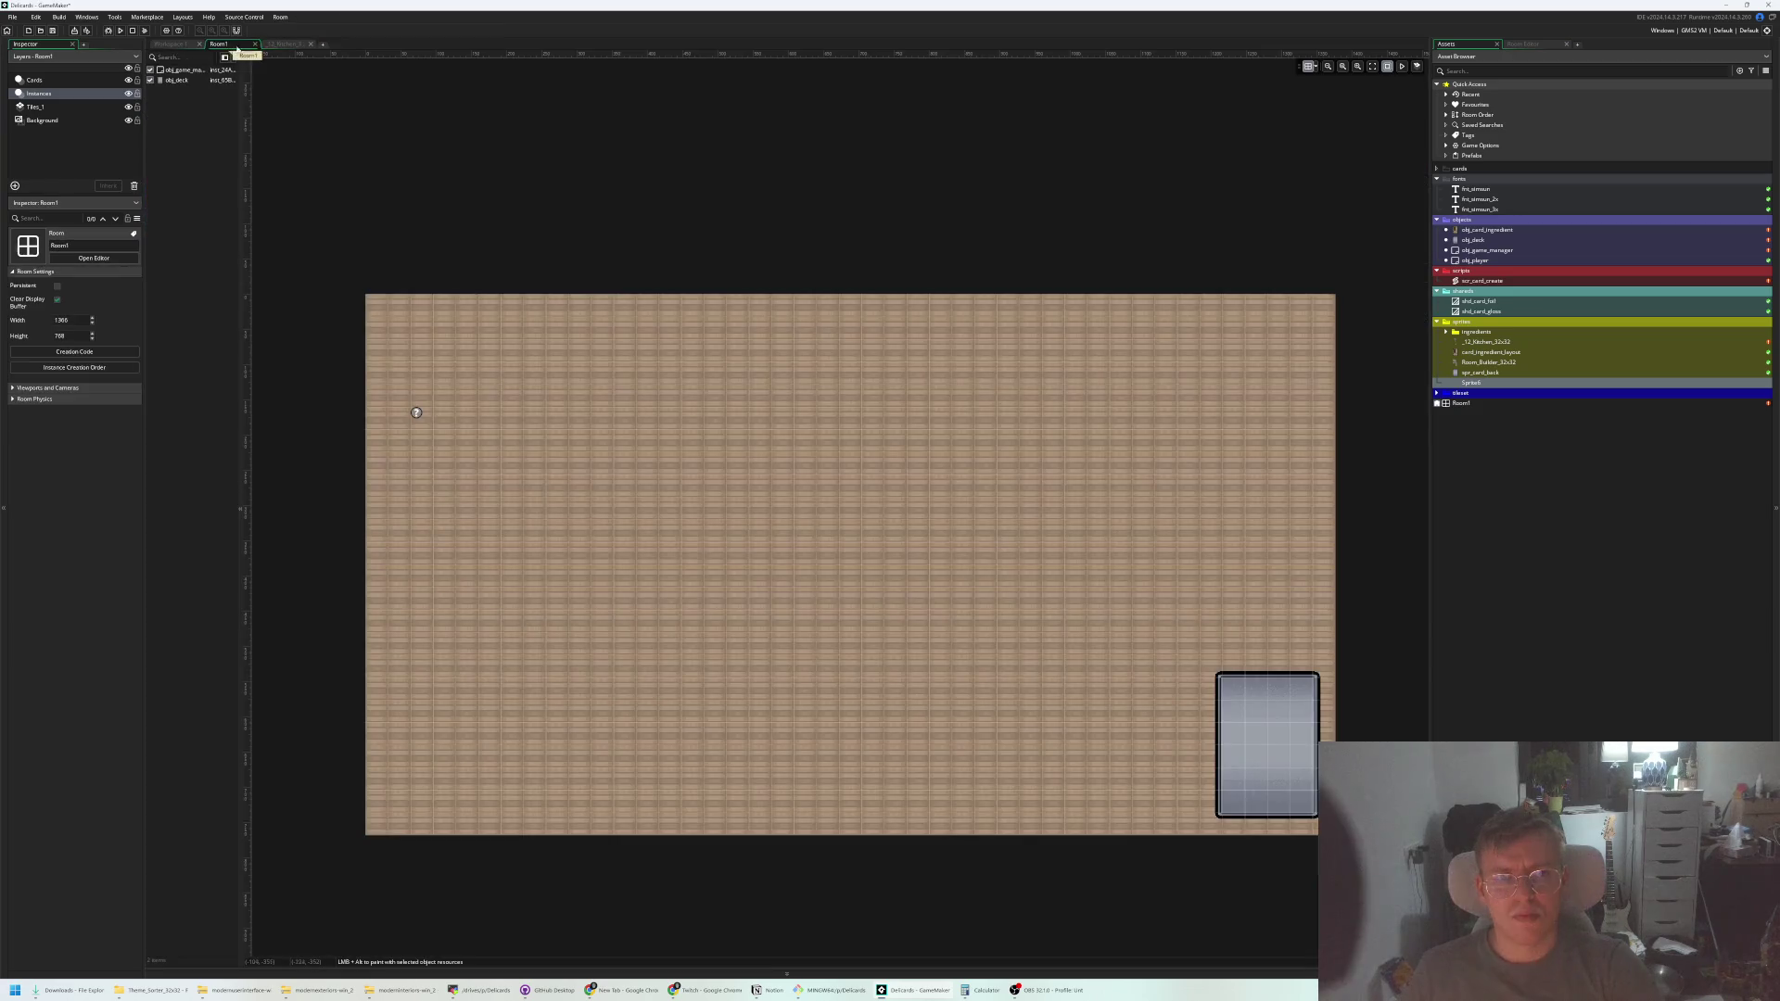
Paste the copied counter into Sprite6's image, release it, and return to the _12_Kitchen tileset
left_click(171, 44)
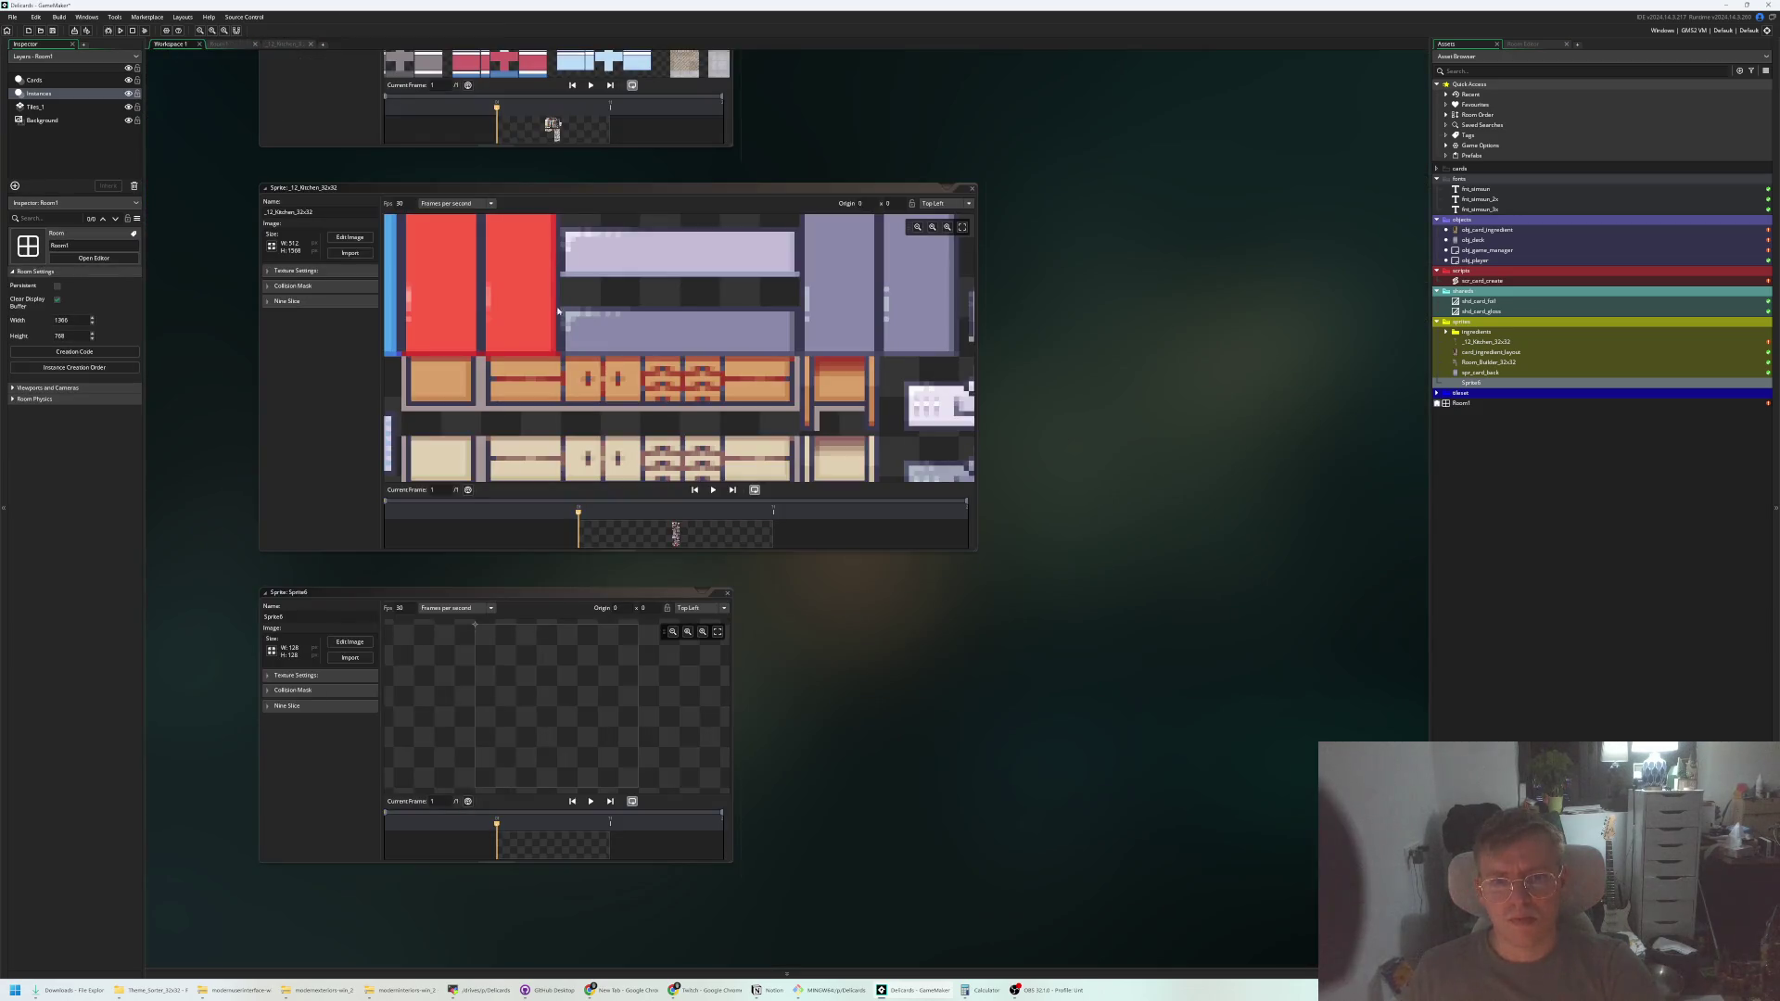
left_click(350, 641)
key("ctrl+v")
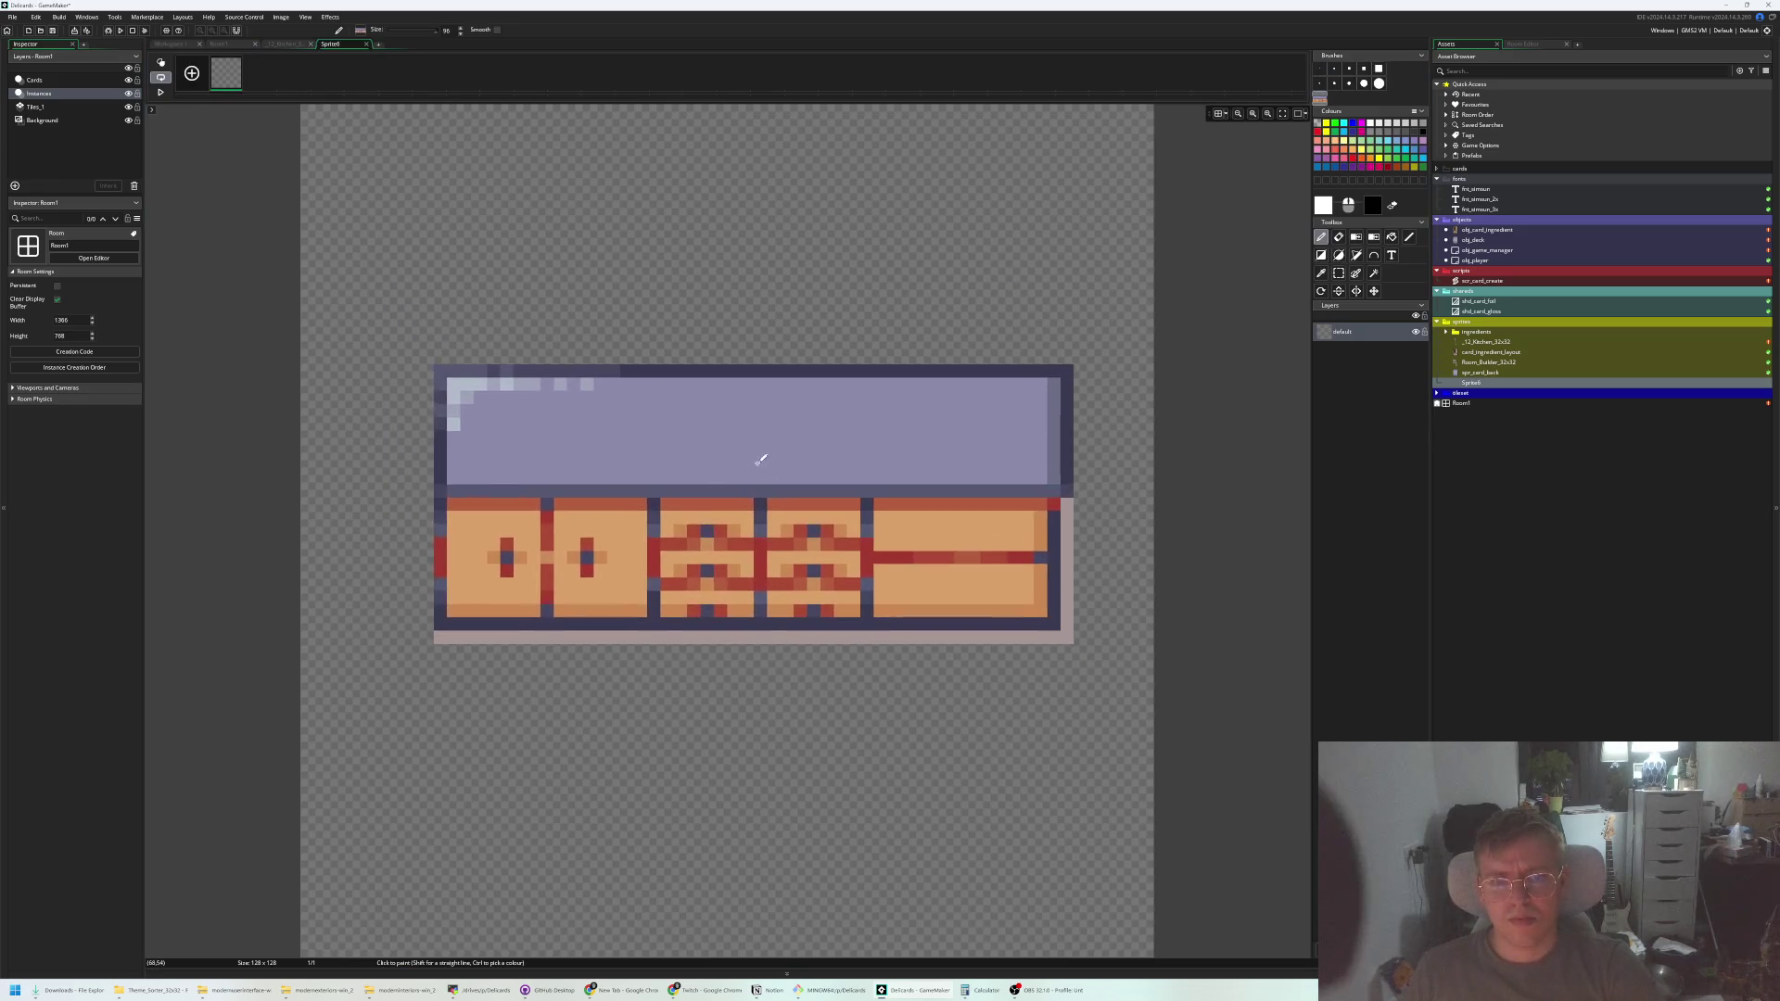
scroll(726, 371, "up", 2)
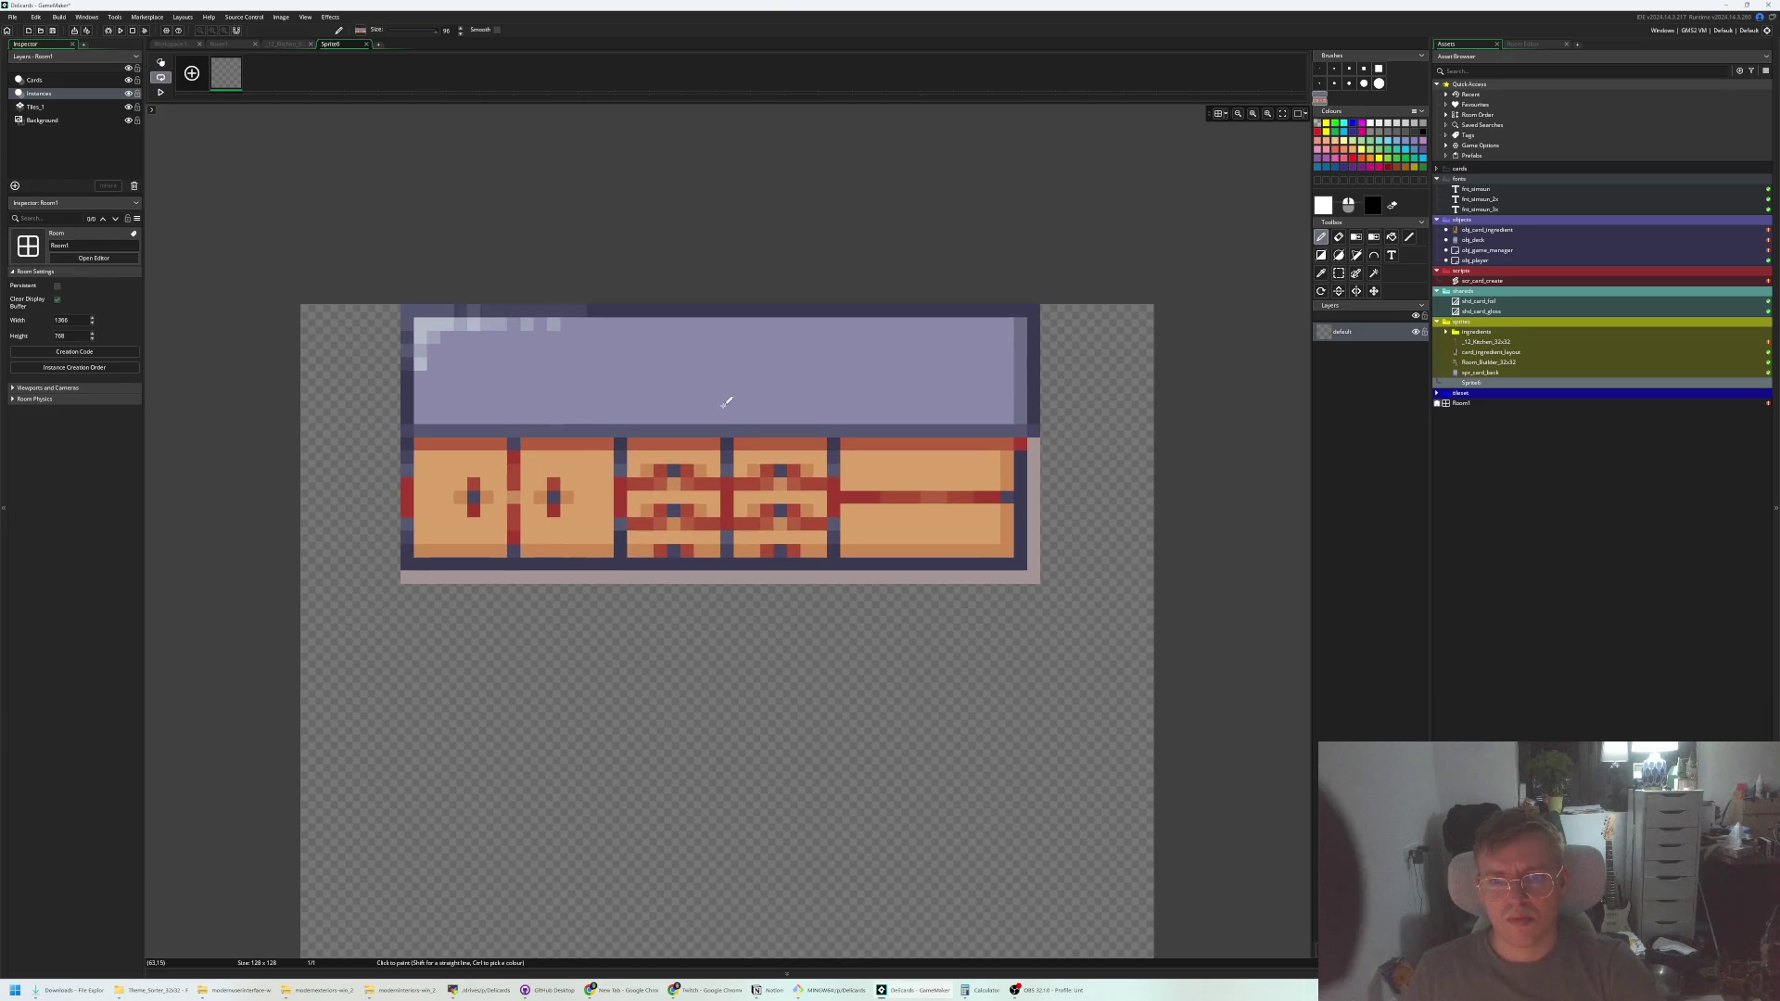
key("Escape")
left_click(286, 44)
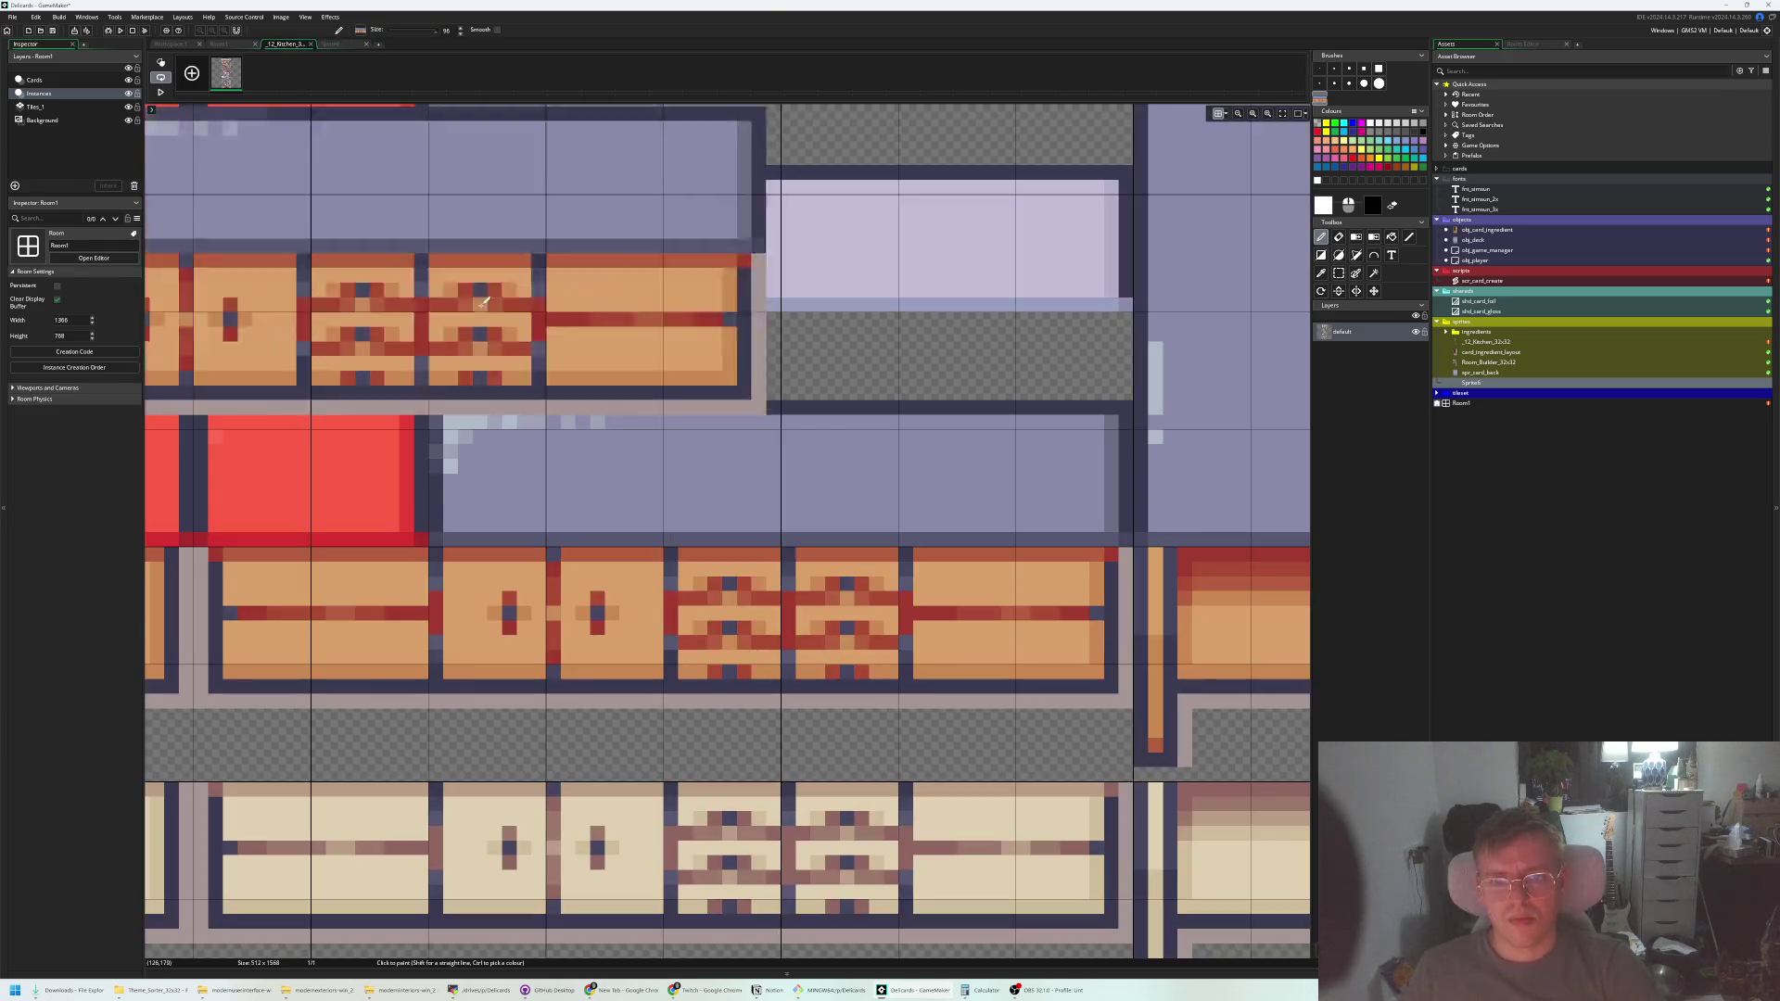
scroll(675, 460, "up", 2)
key("ctrl+v")
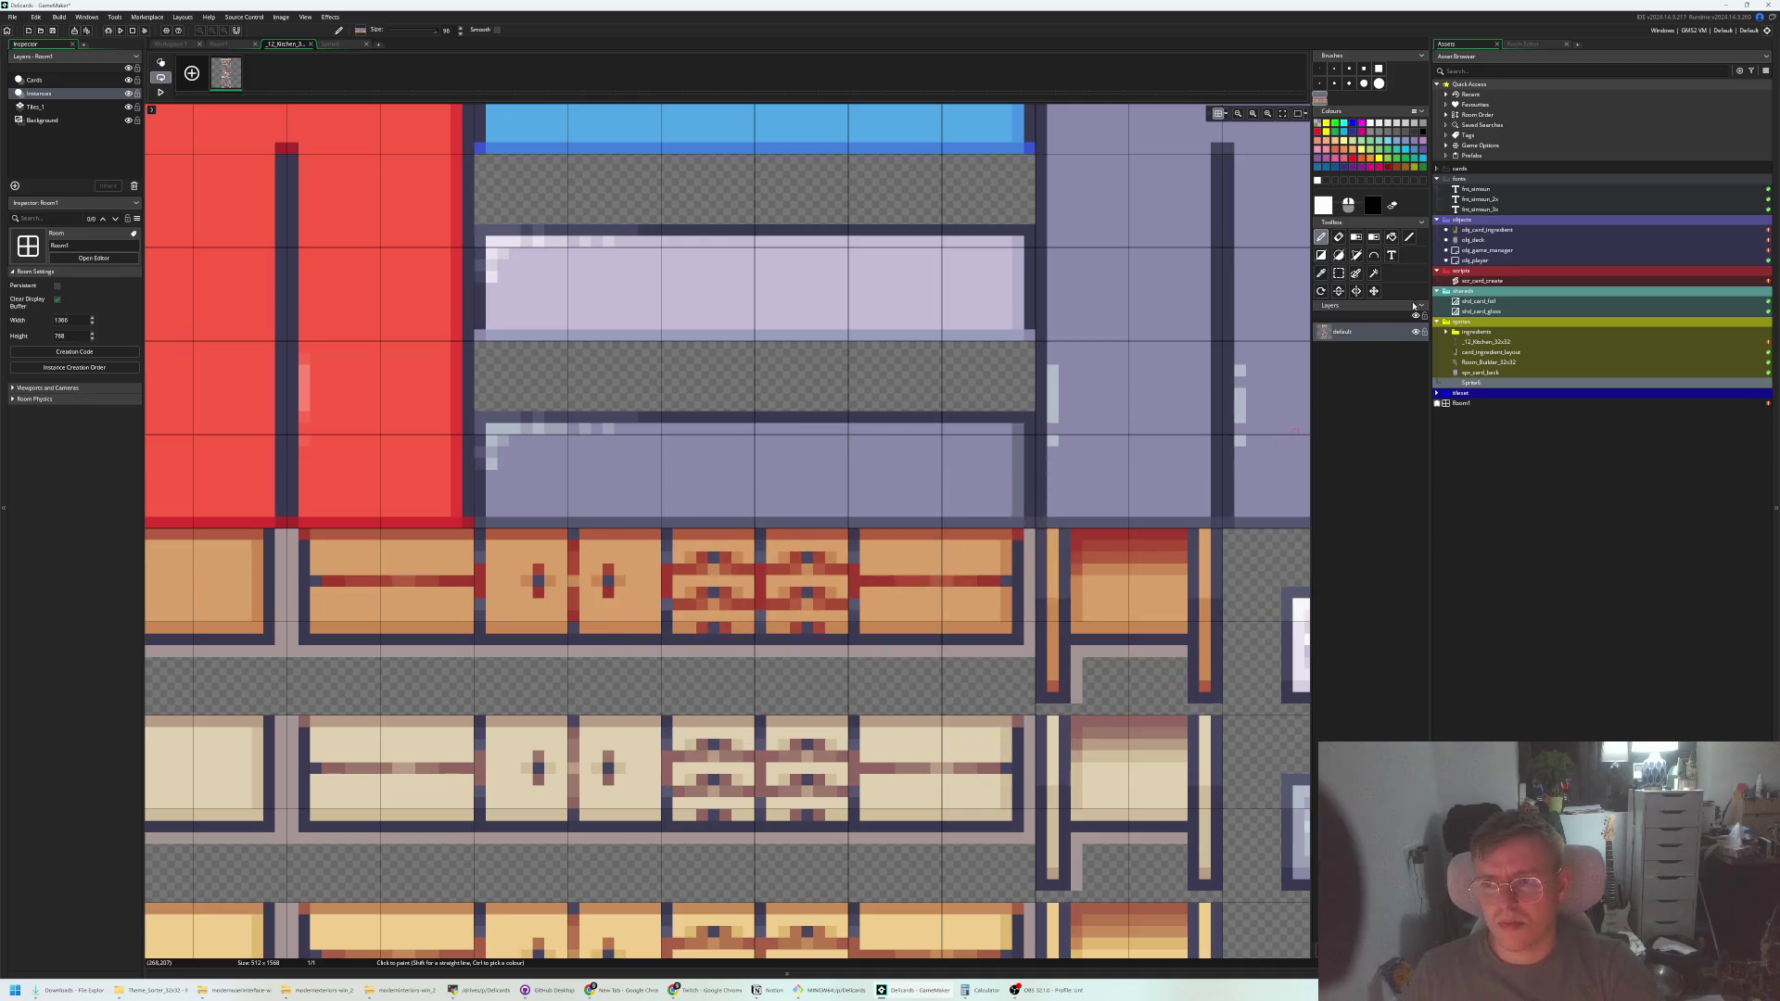
Rectangle-select the lavender counter top and orange cabinet front and copy them
left_click(1339, 273)
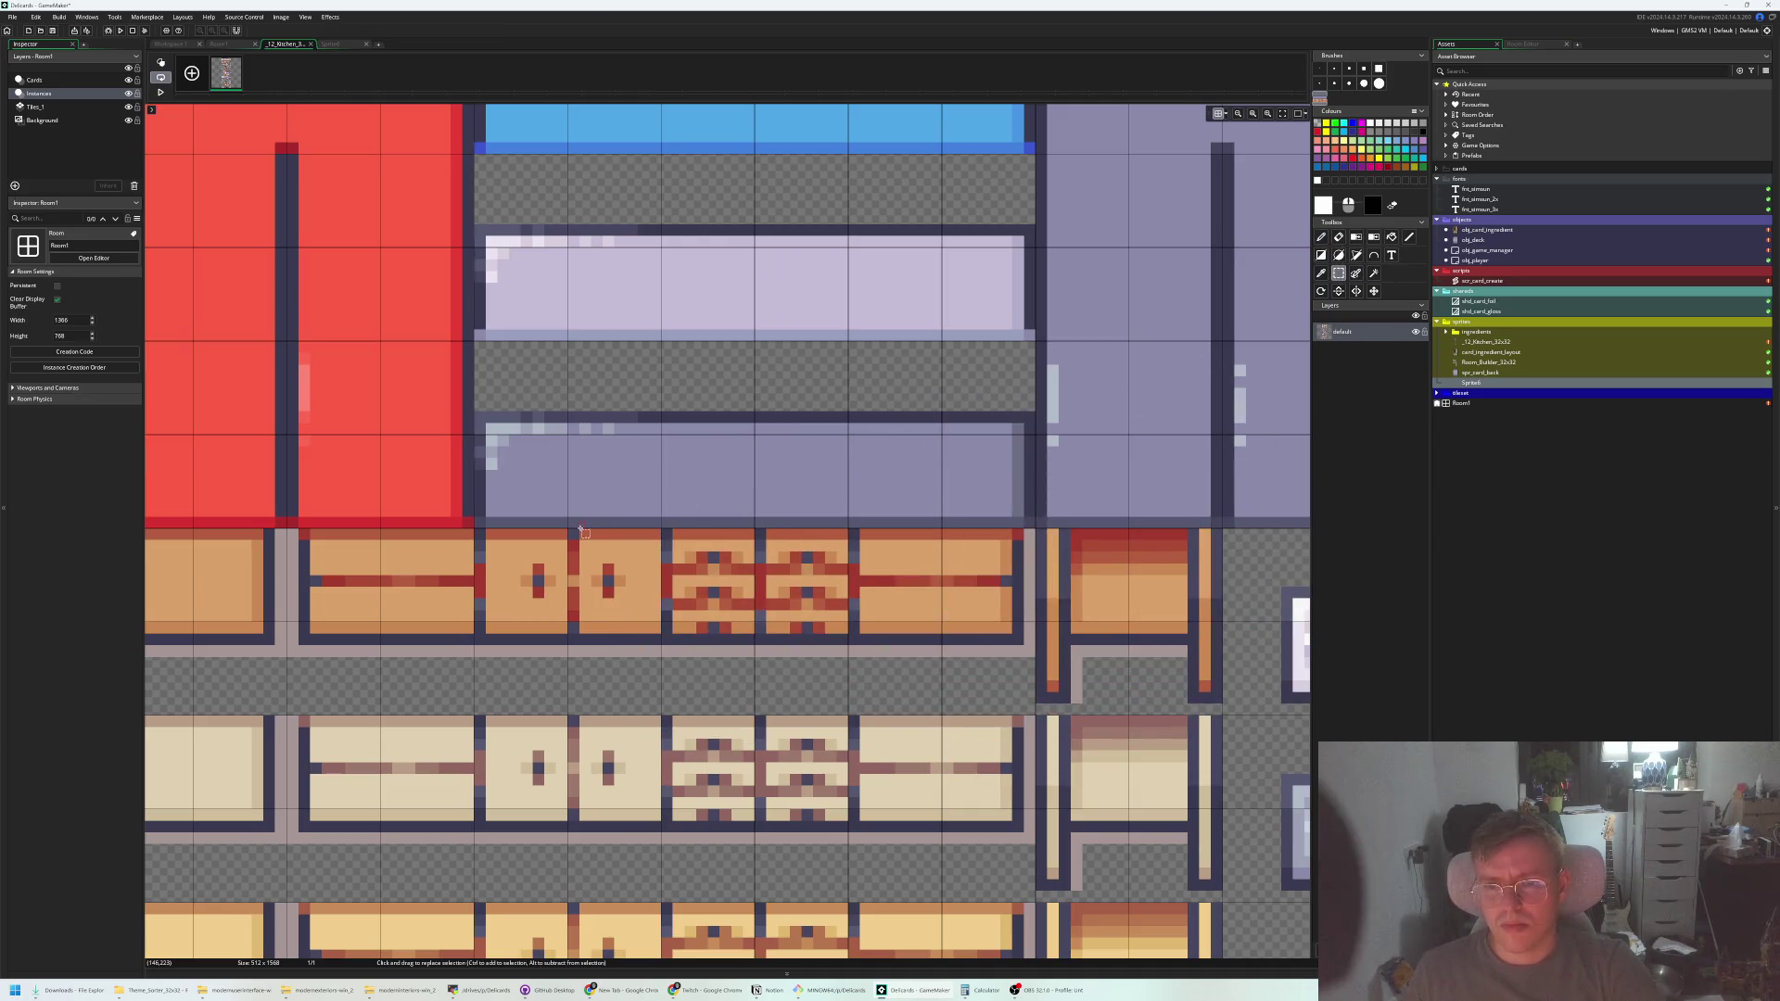
scroll(498, 406, "up", 1)
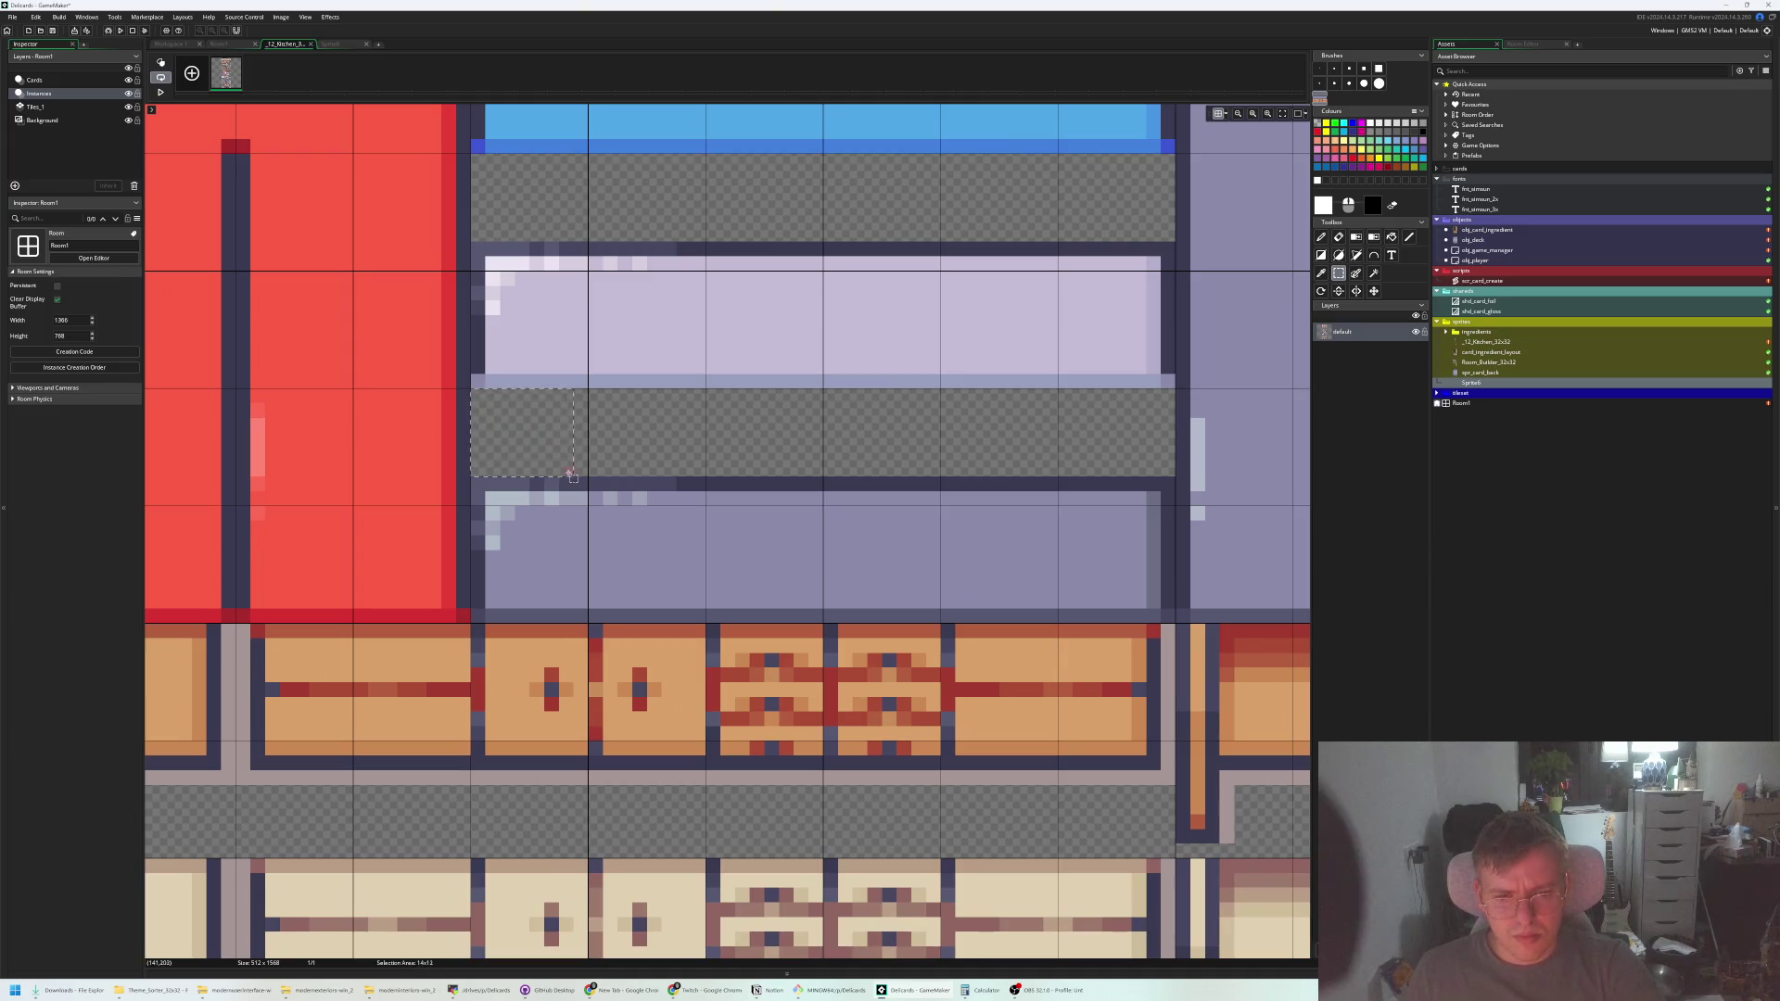
mouse_move(628, 506)
left_mouse_down()
mouse_move(1066, 760)
mouse_move(1177, 786)
left_mouse_up()
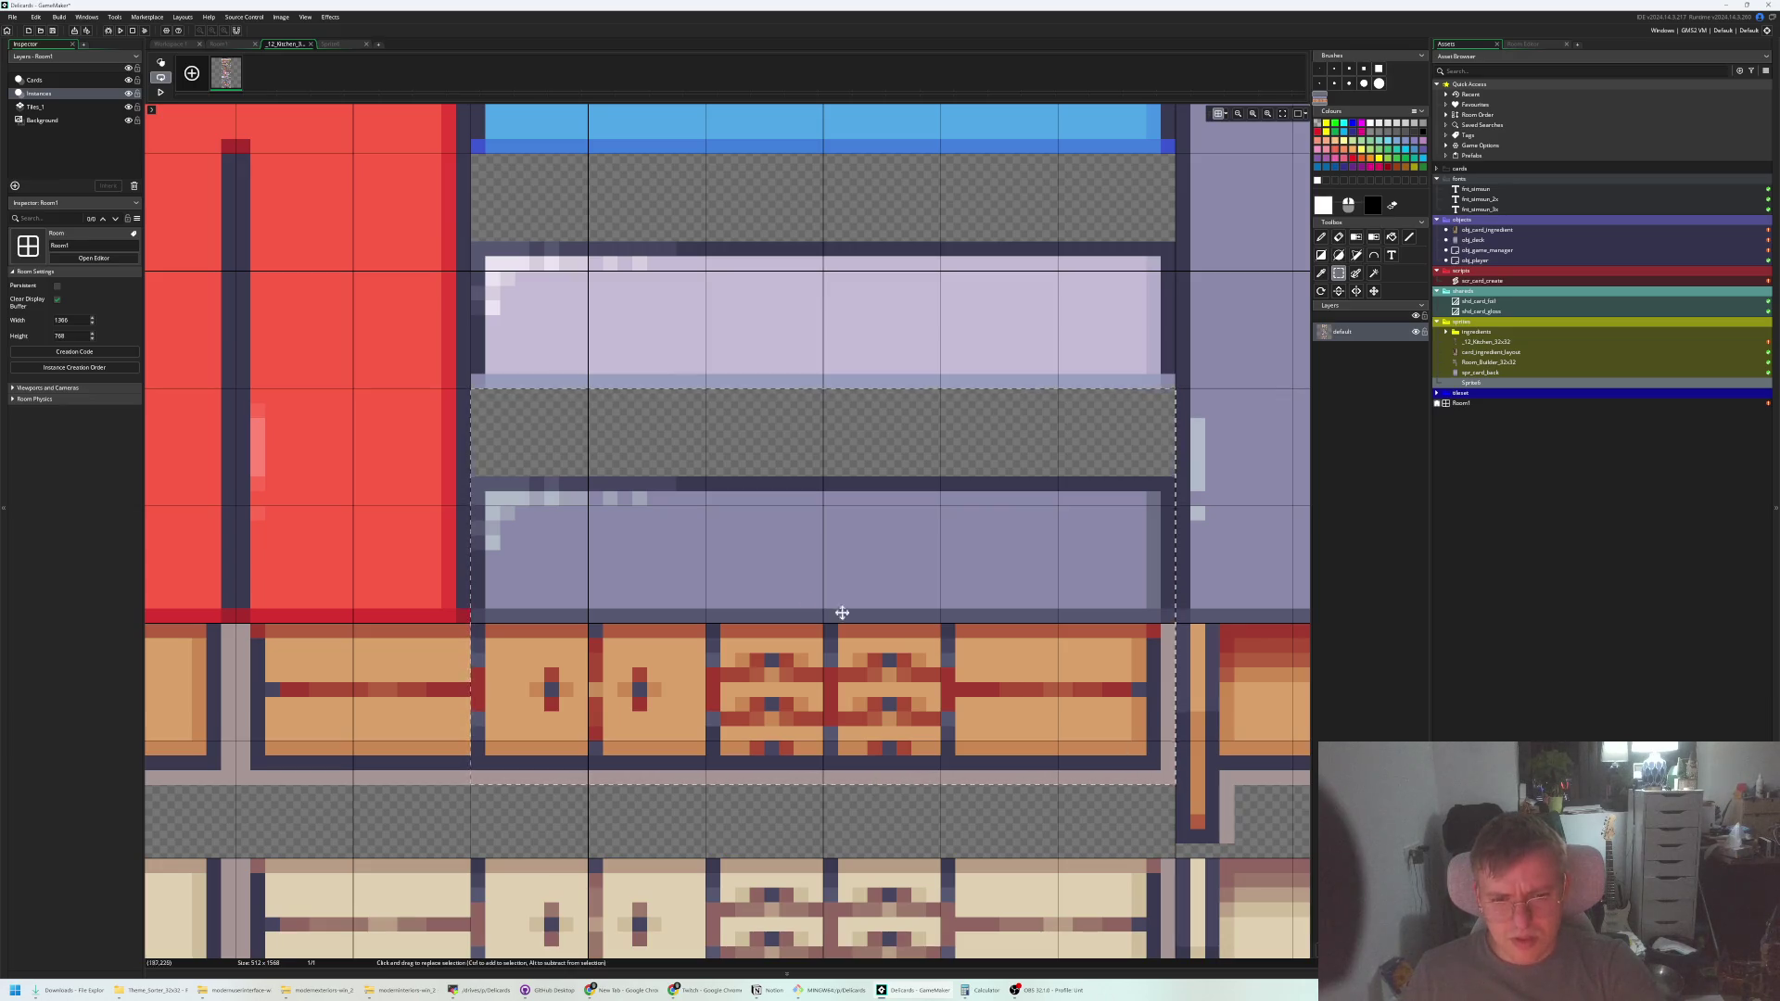
key("p")
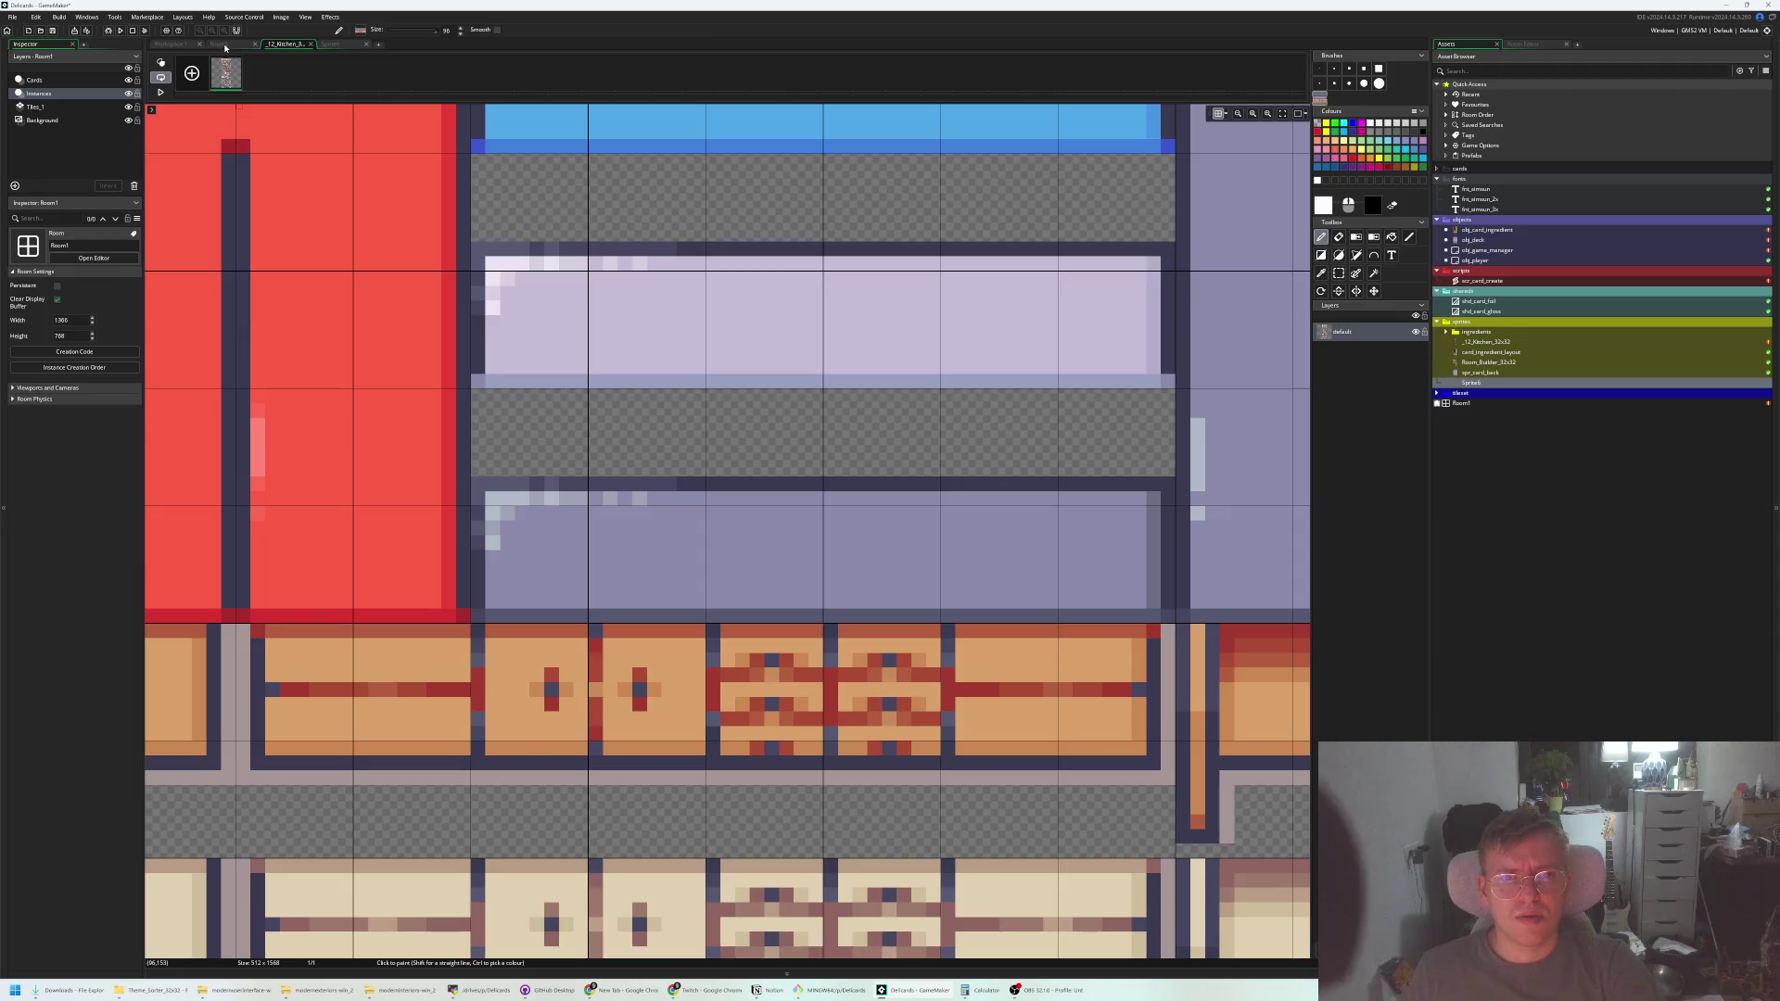
Switch through the Room1 and Sprite6 tabs back to Workspace 1
left_click(224, 47)
left_click(329, 44)
left_click(225, 47)
left_click(181, 45)
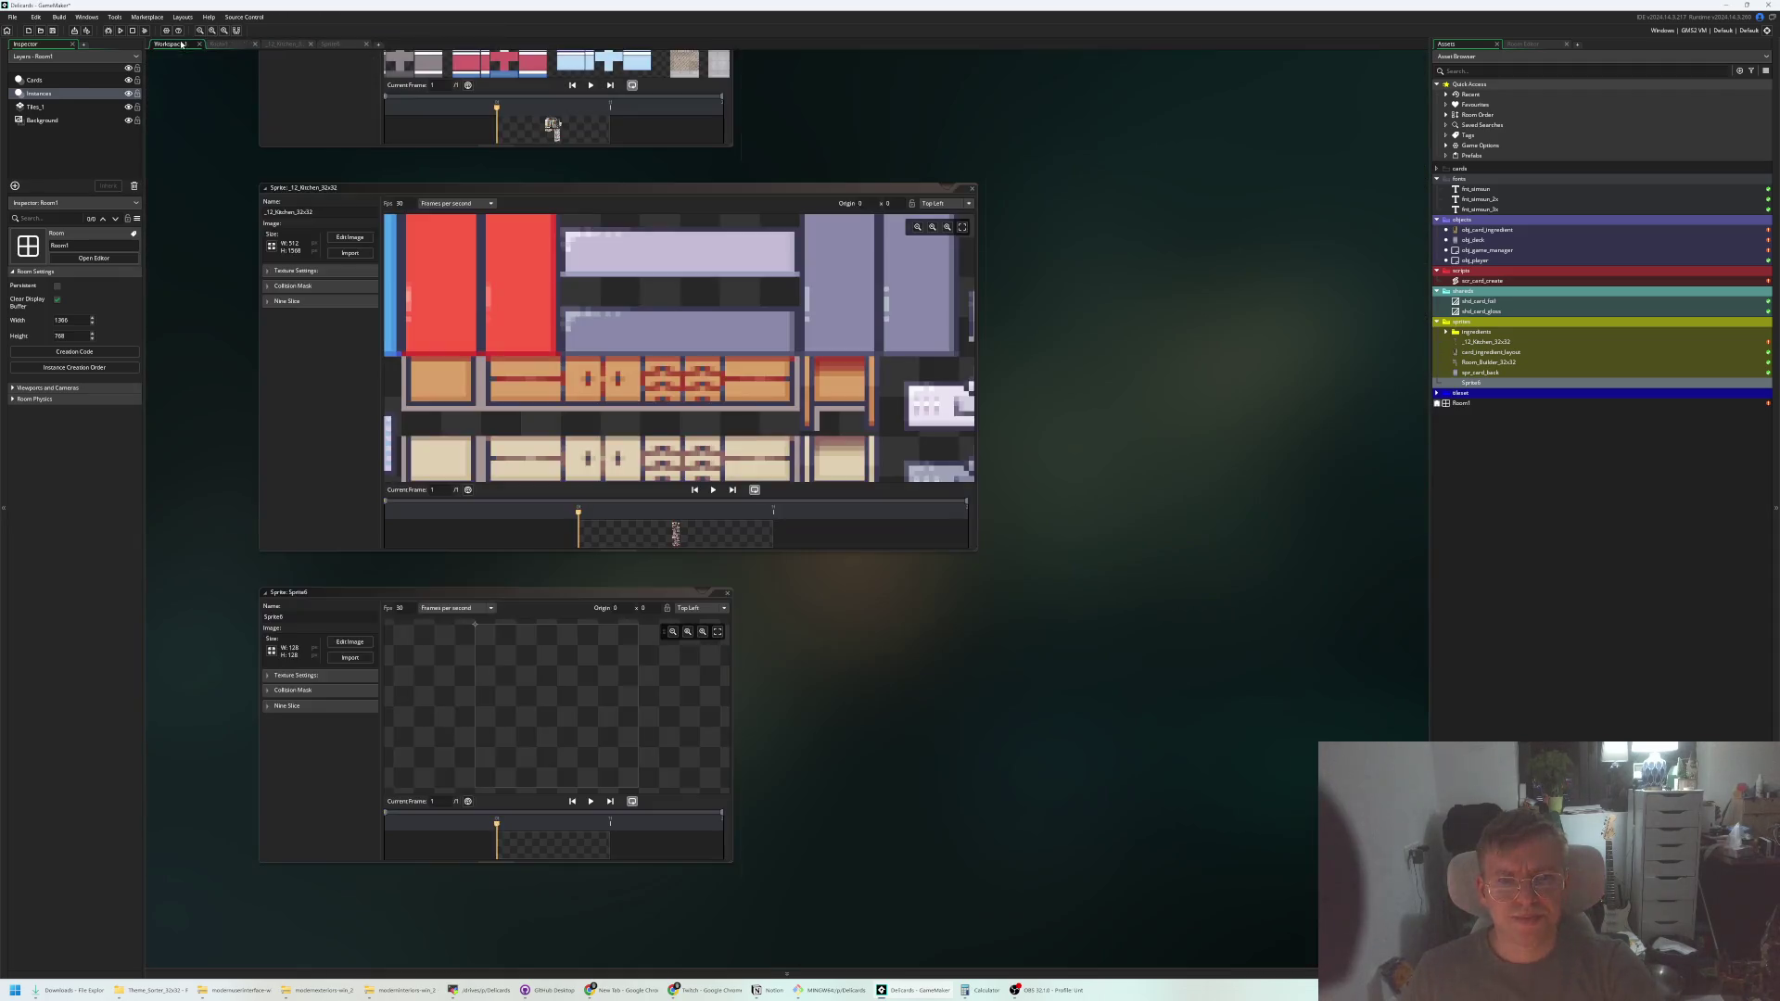
Scale Sprite6 to 64×64 with locked aspect ratio, then go to Room1
left_click(270, 651)
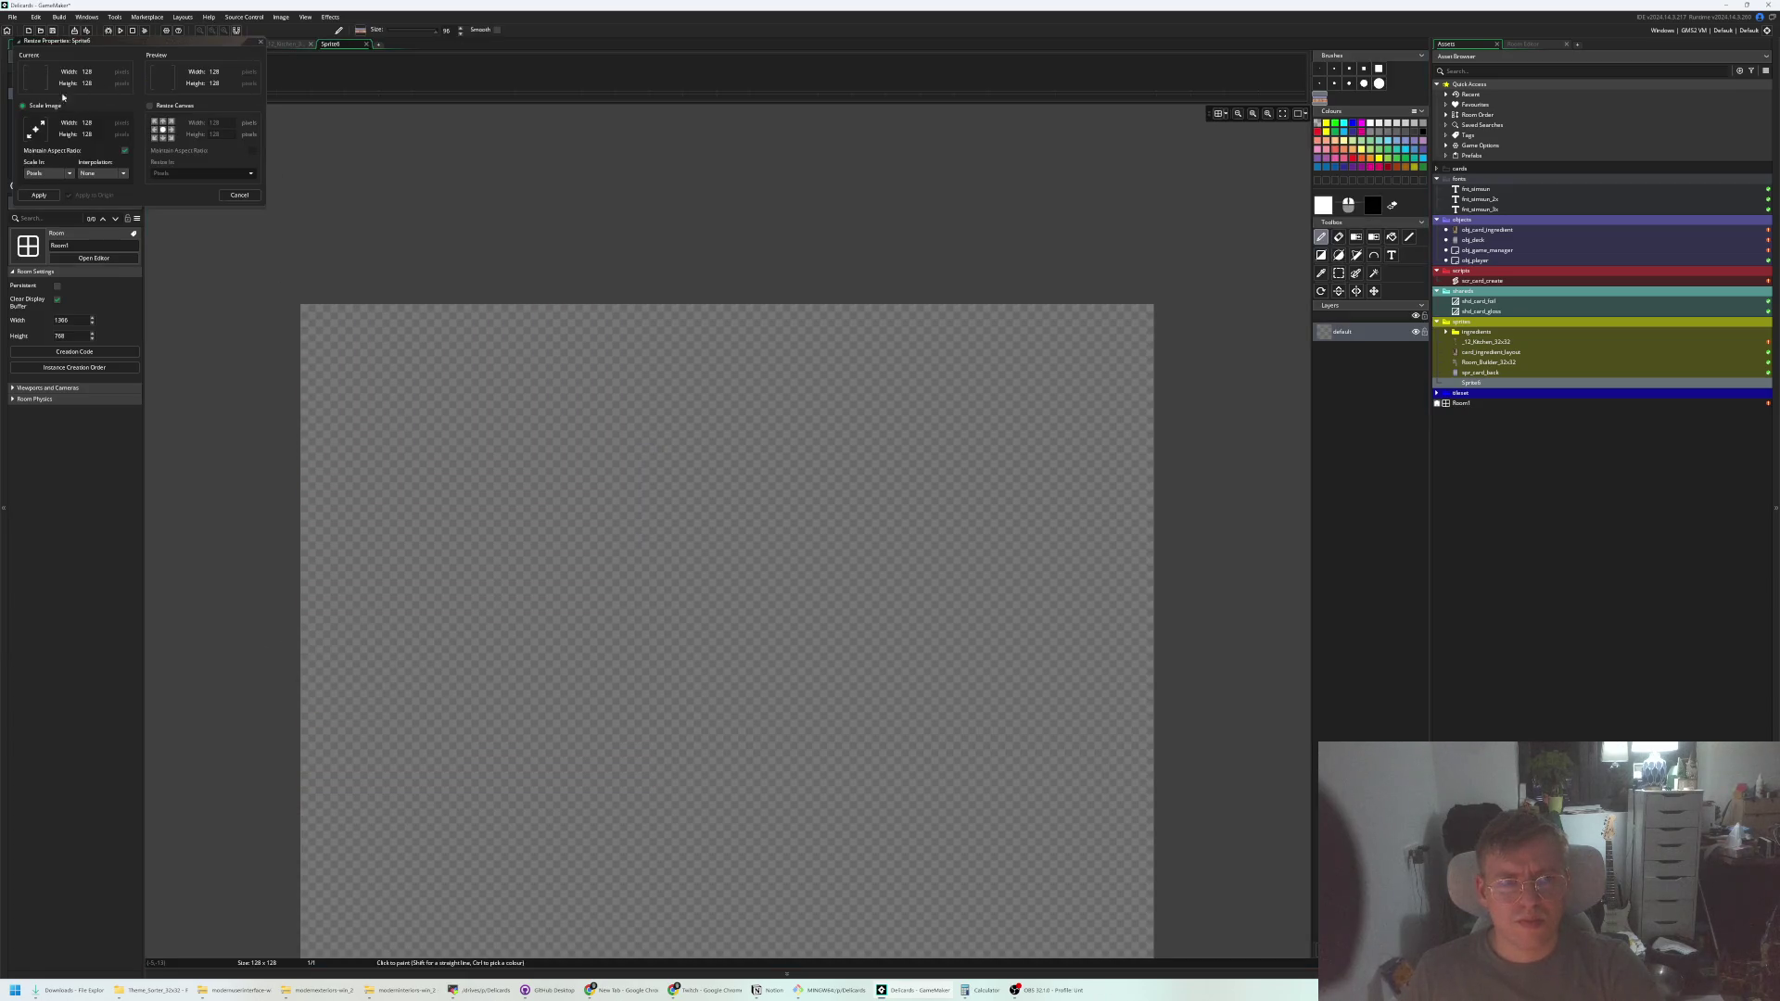
left_click(96, 122)
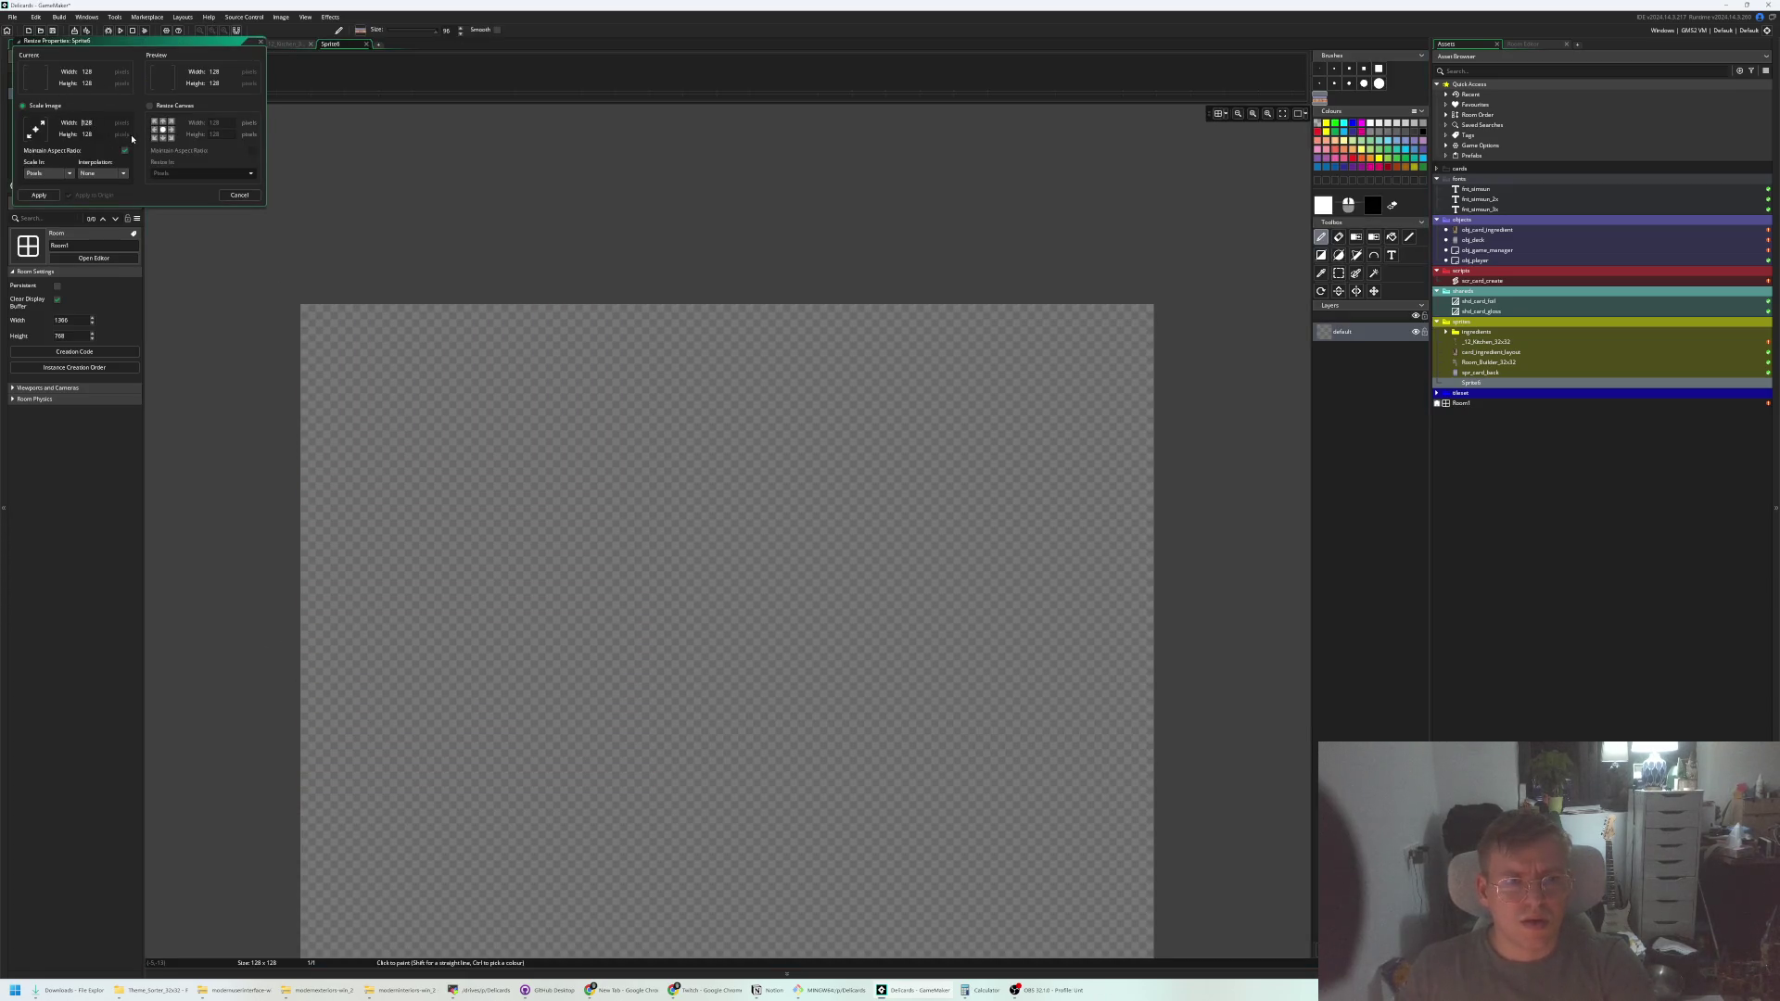
key("Tab")
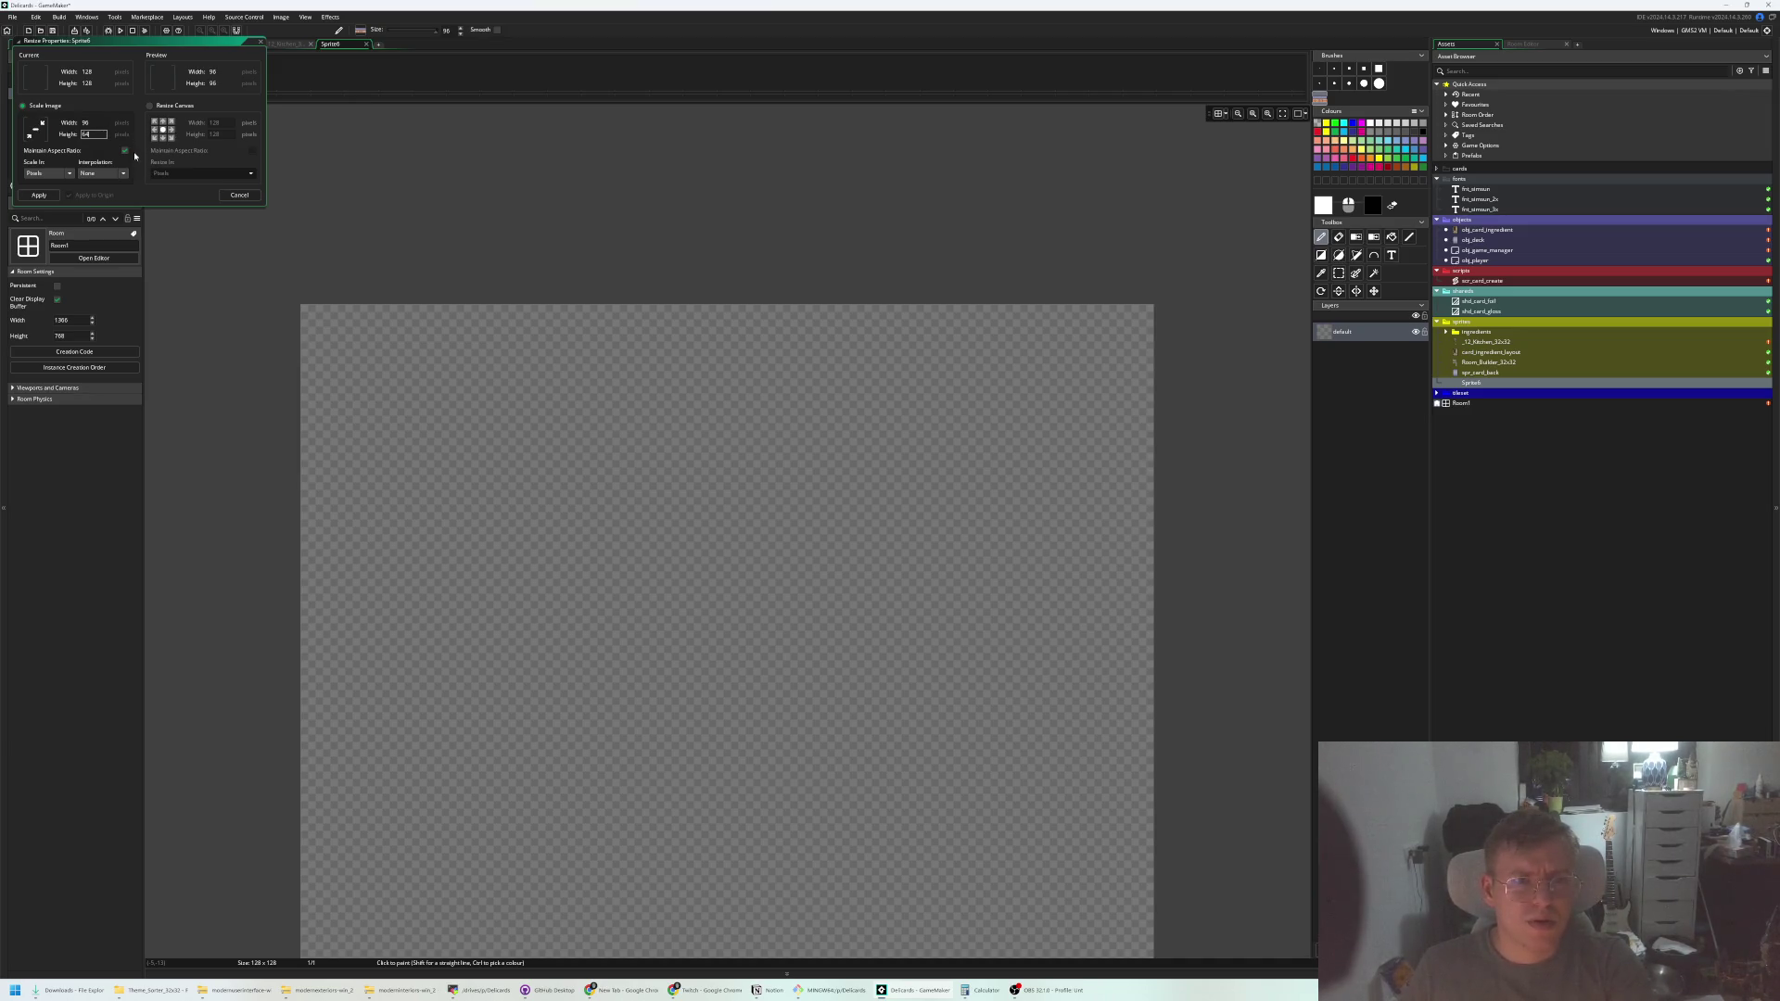
left_click(126, 151)
type("96")
left_click(47, 197)
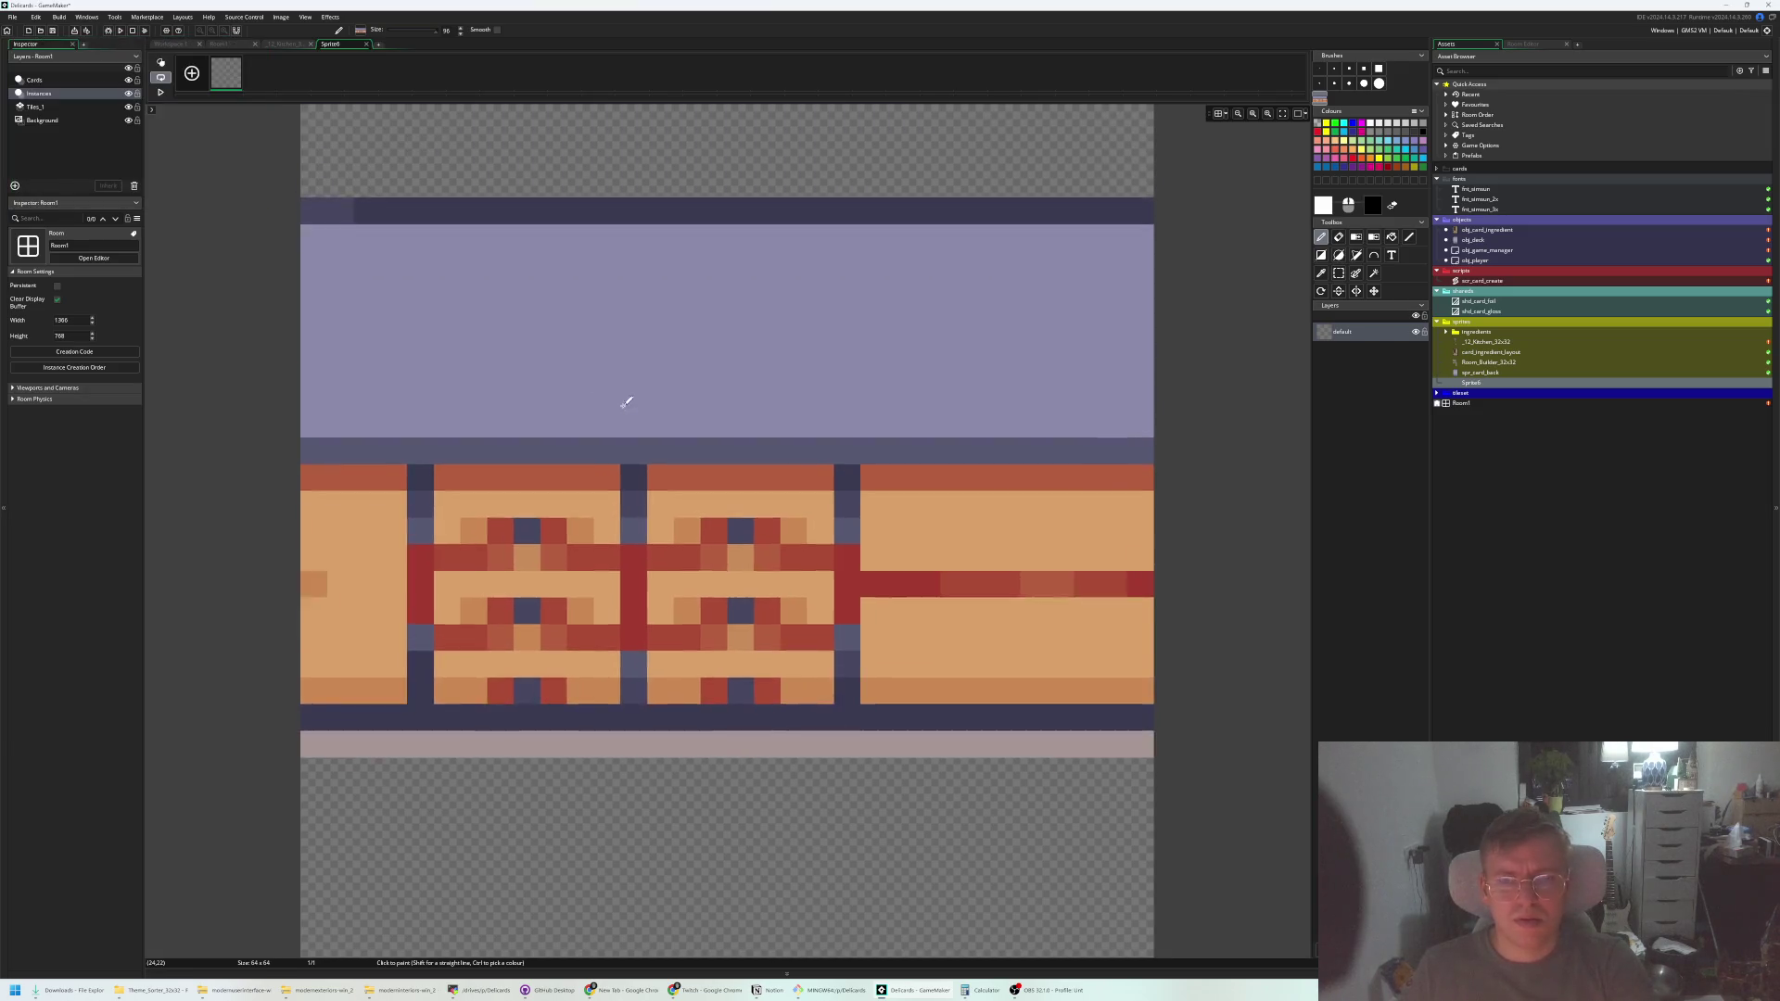
key("ctrl+z")
key("ctrl+z")
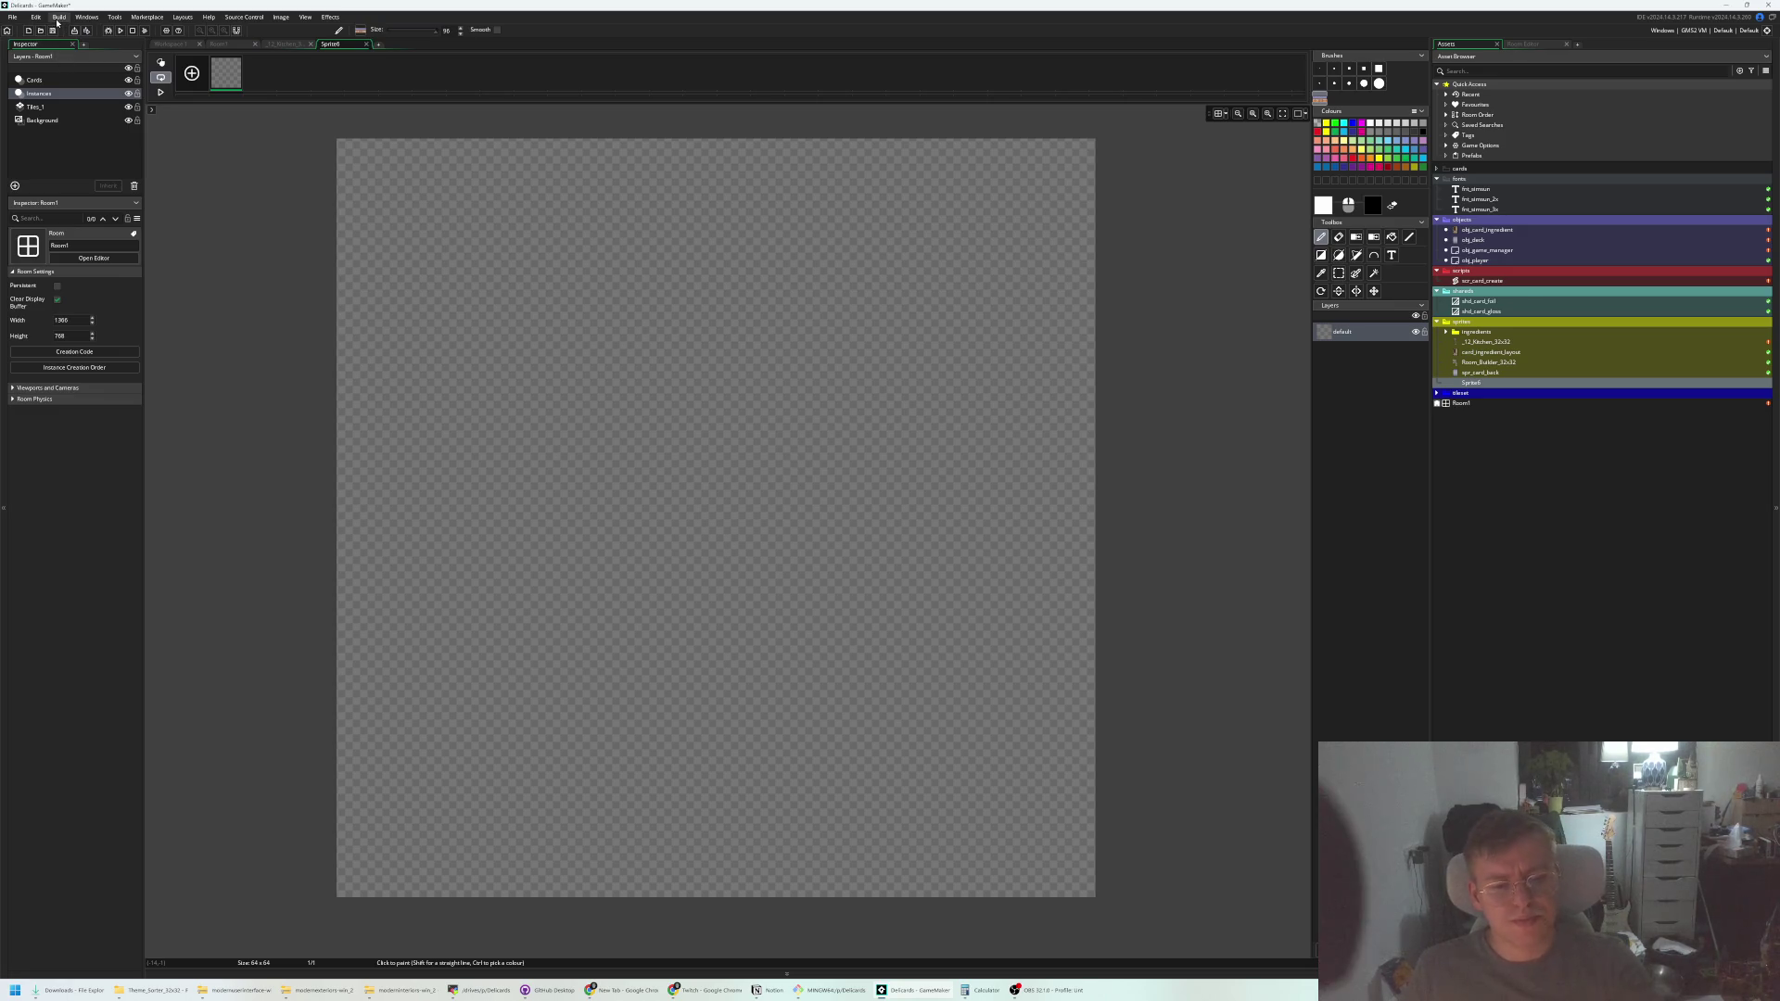
left_click(221, 44)
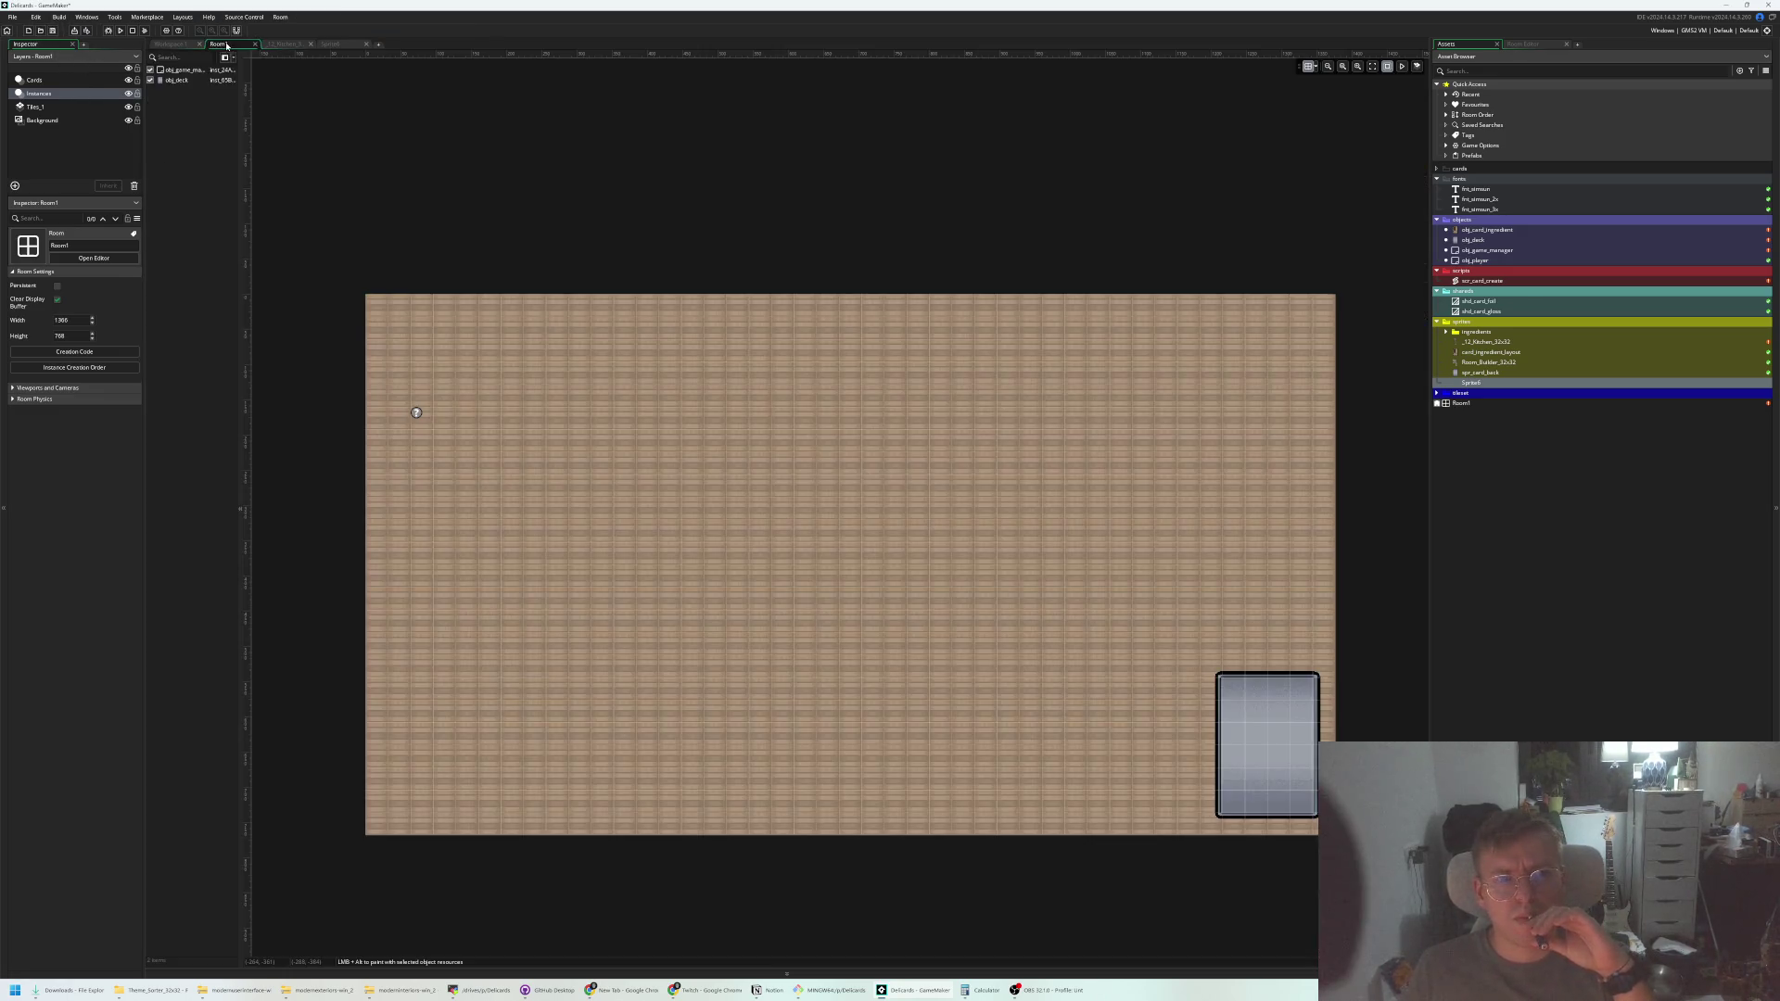
Resize Sprite6 to 96 wide by 64 high and return to Workspace 1
left_click(172, 44)
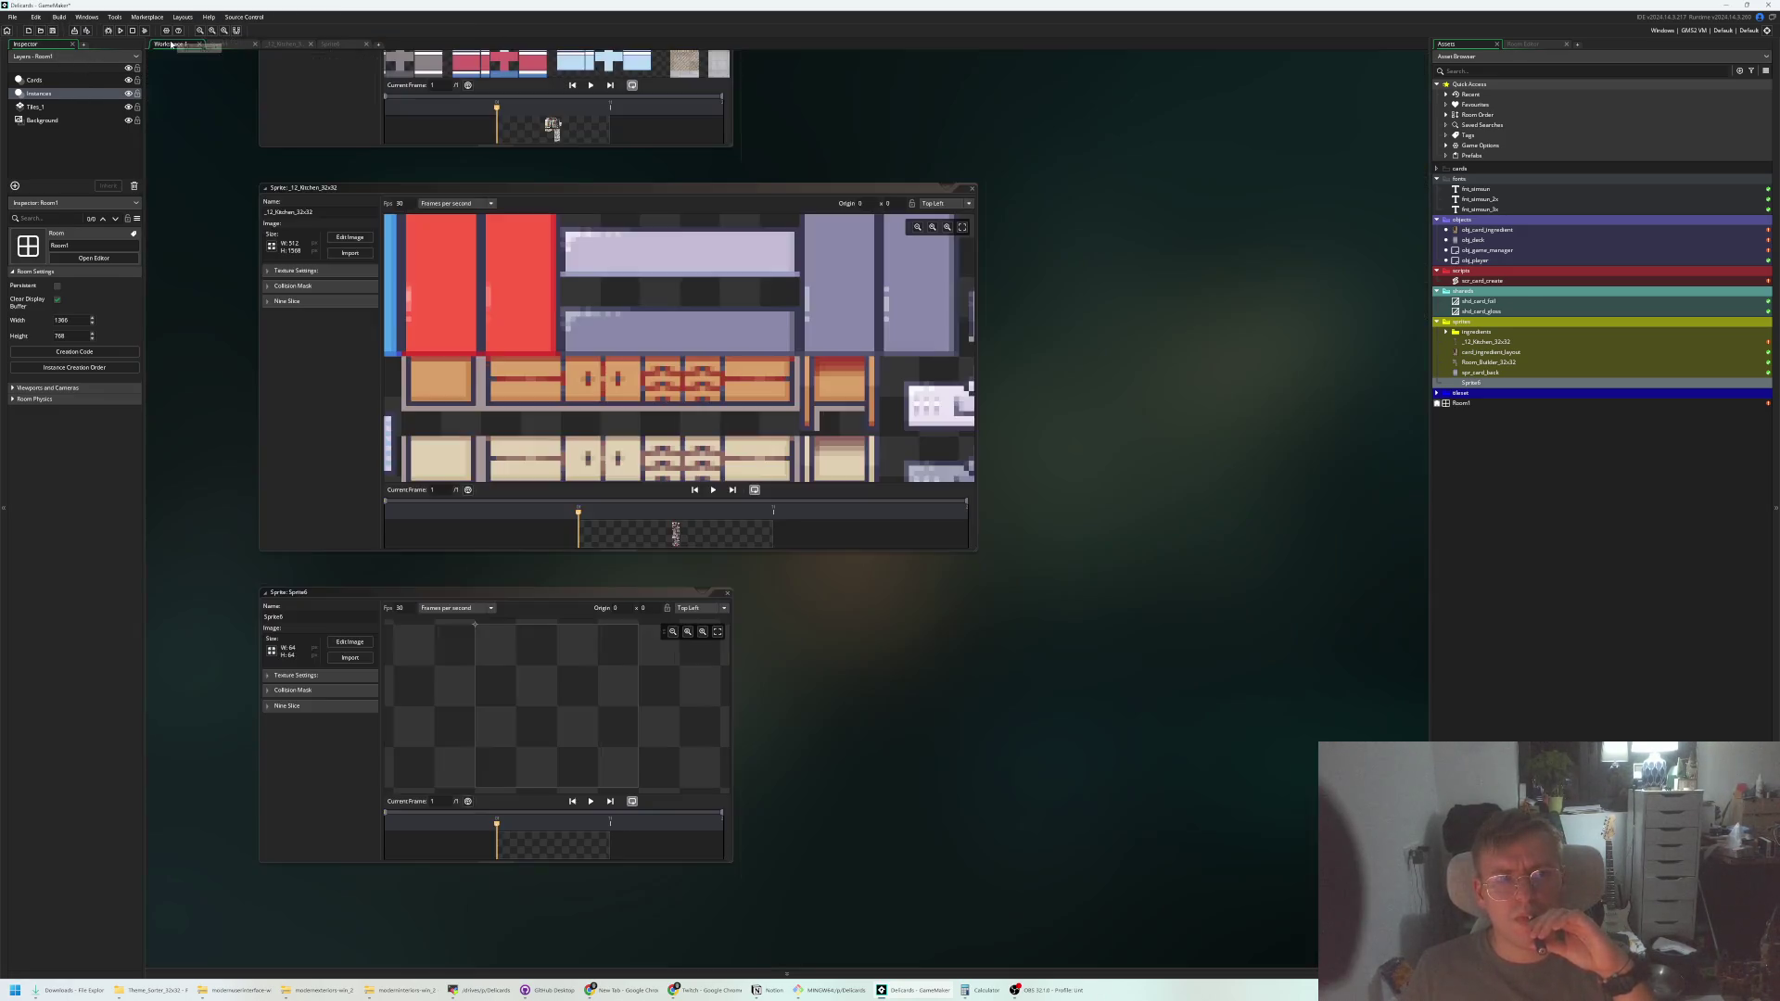
left_click(285, 652)
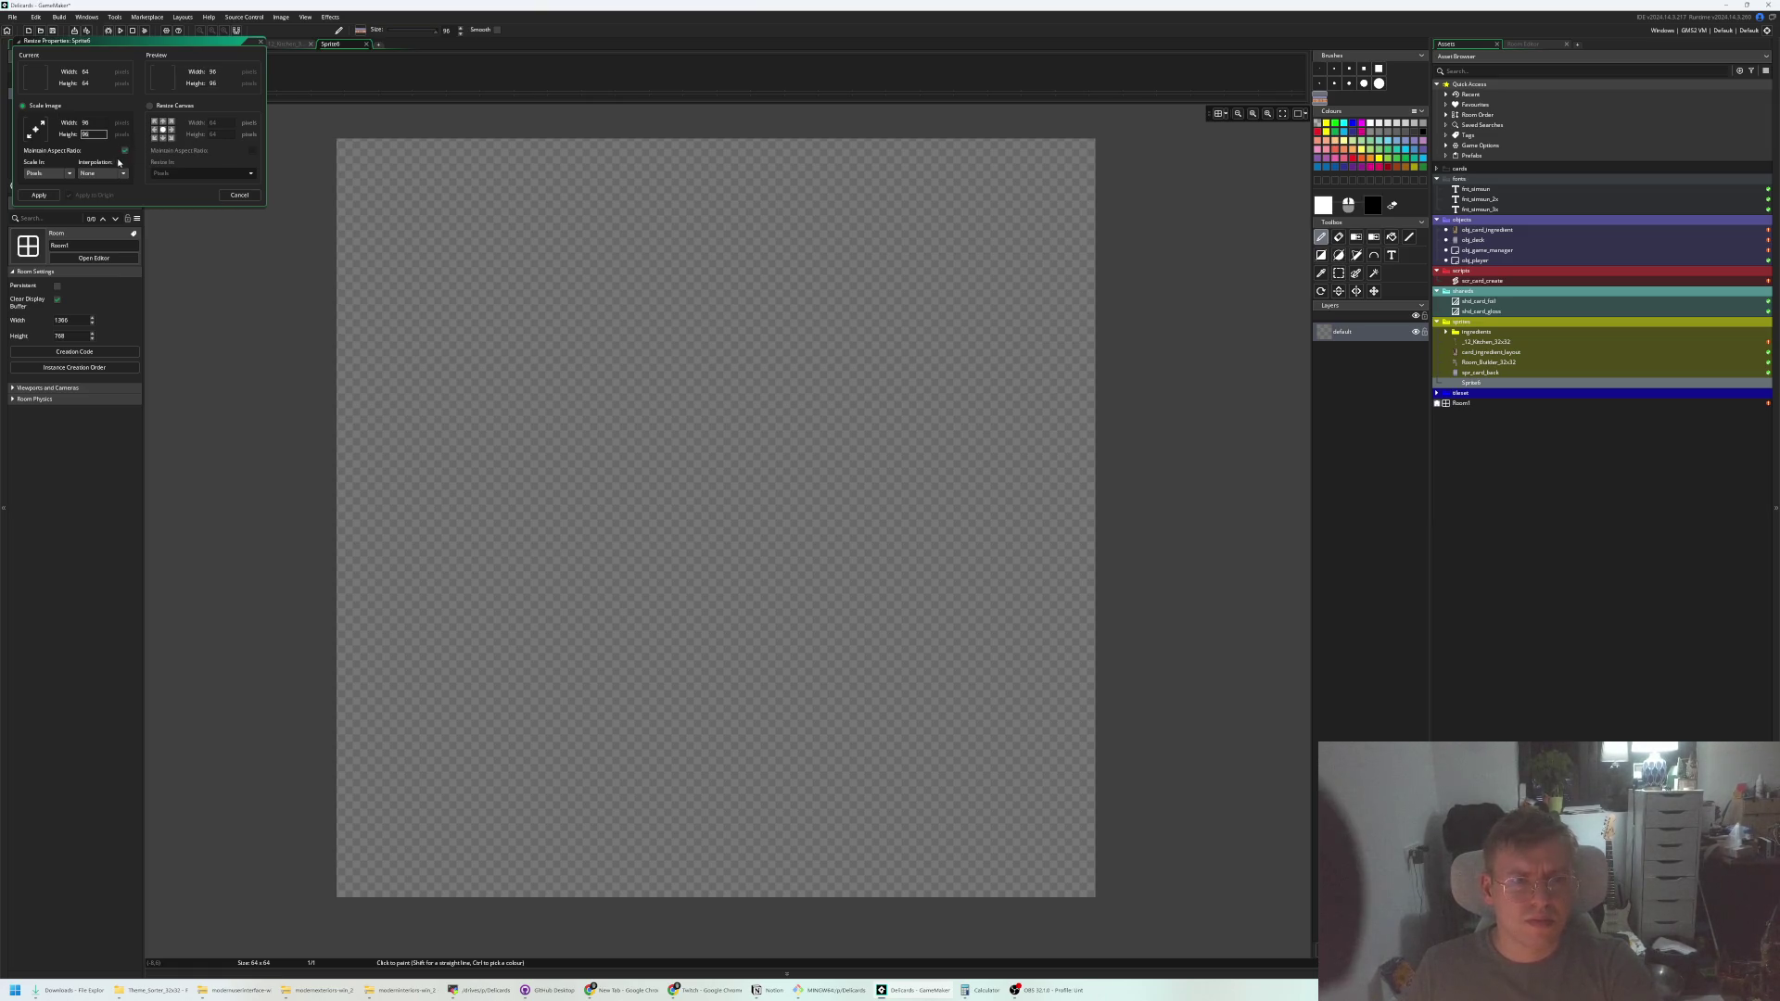
key("BackSpace")
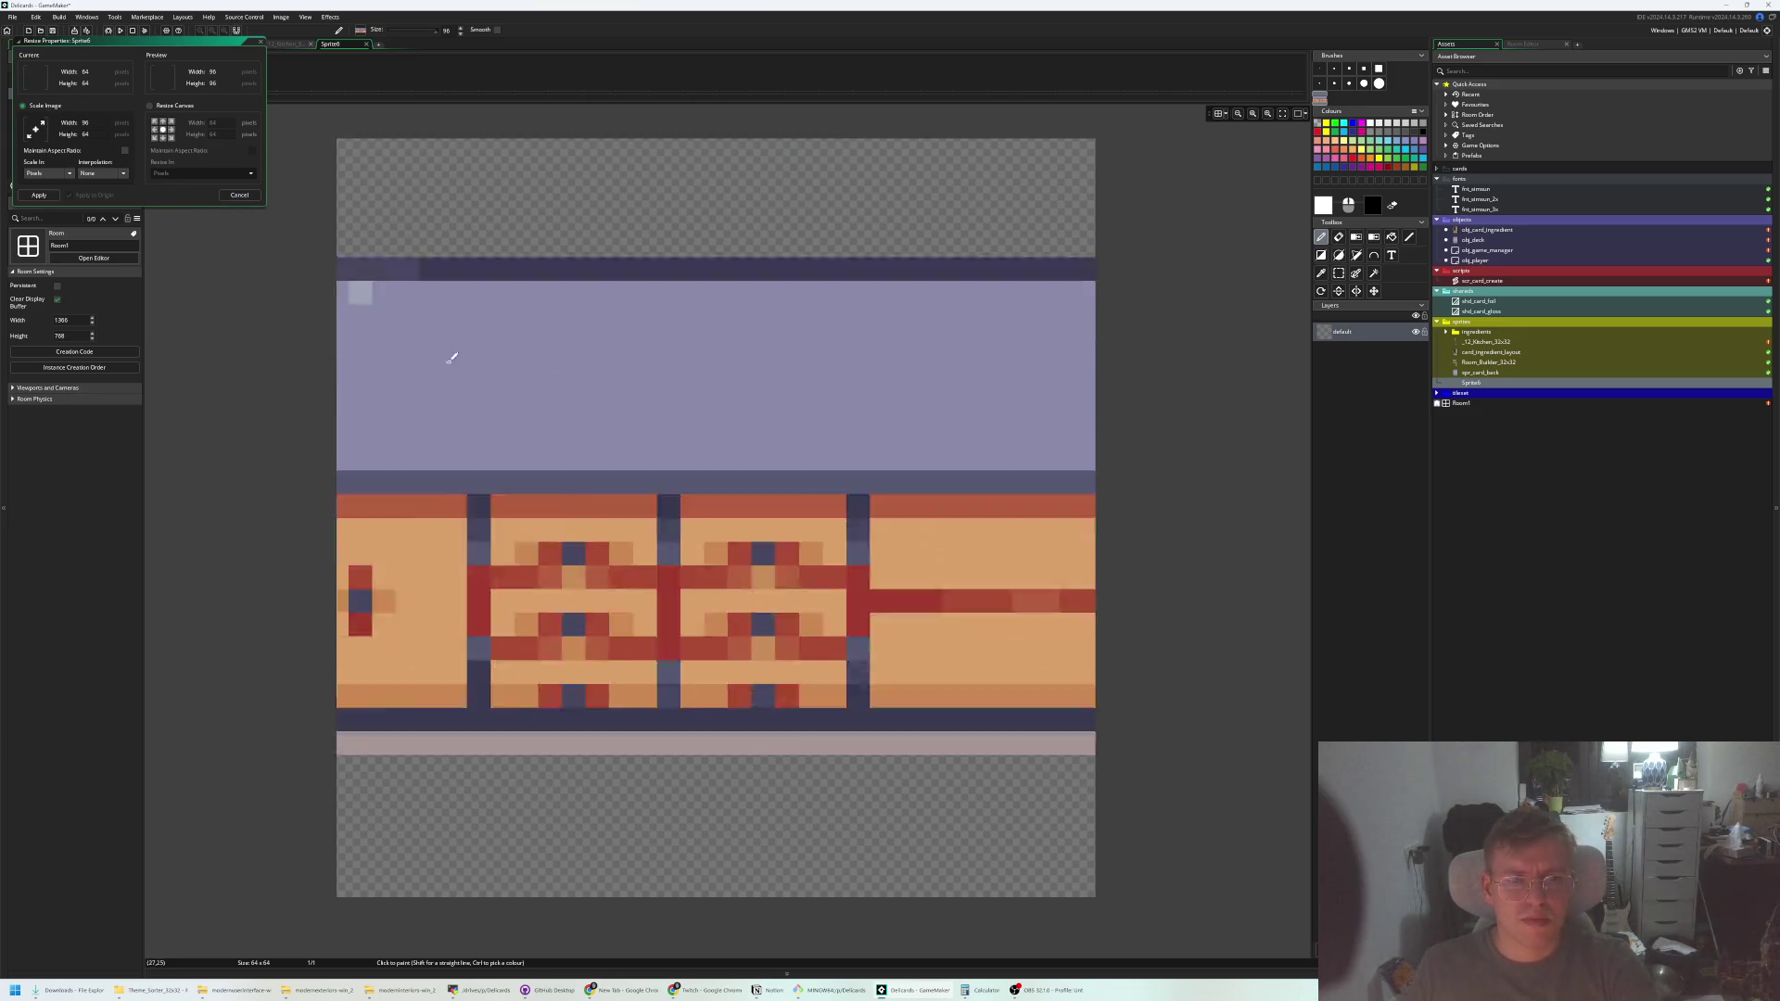
left_click(40, 196)
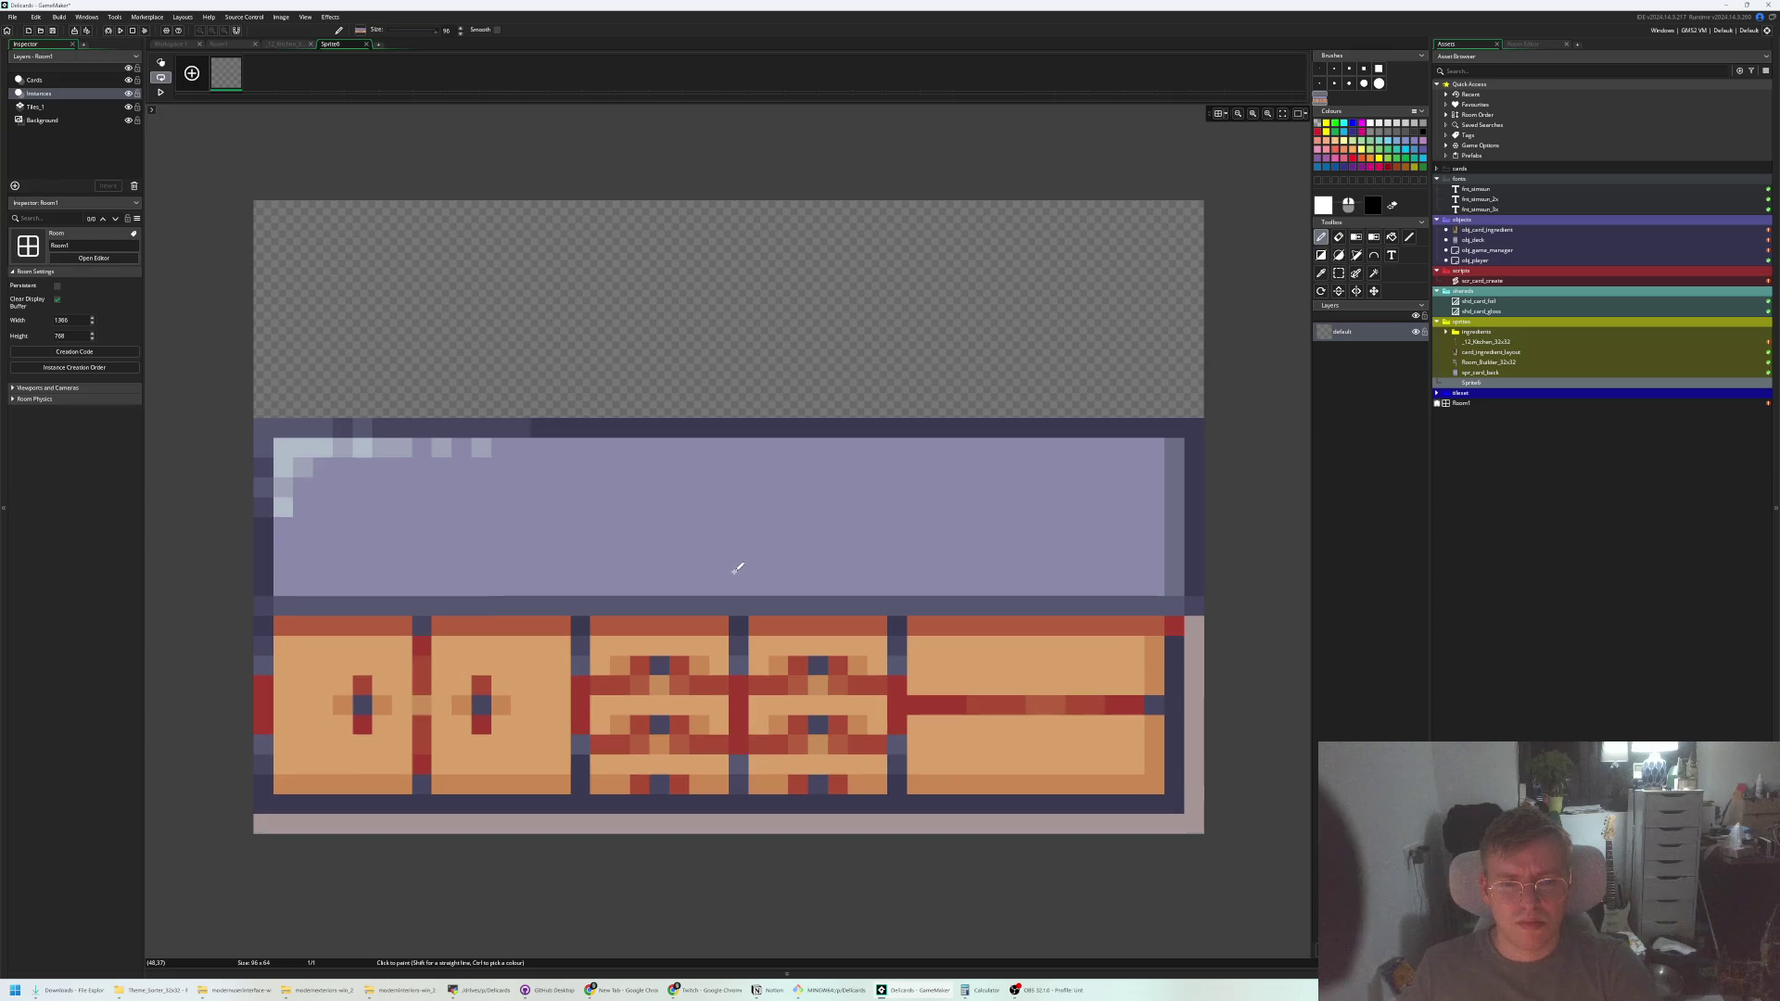
left_click(184, 44)
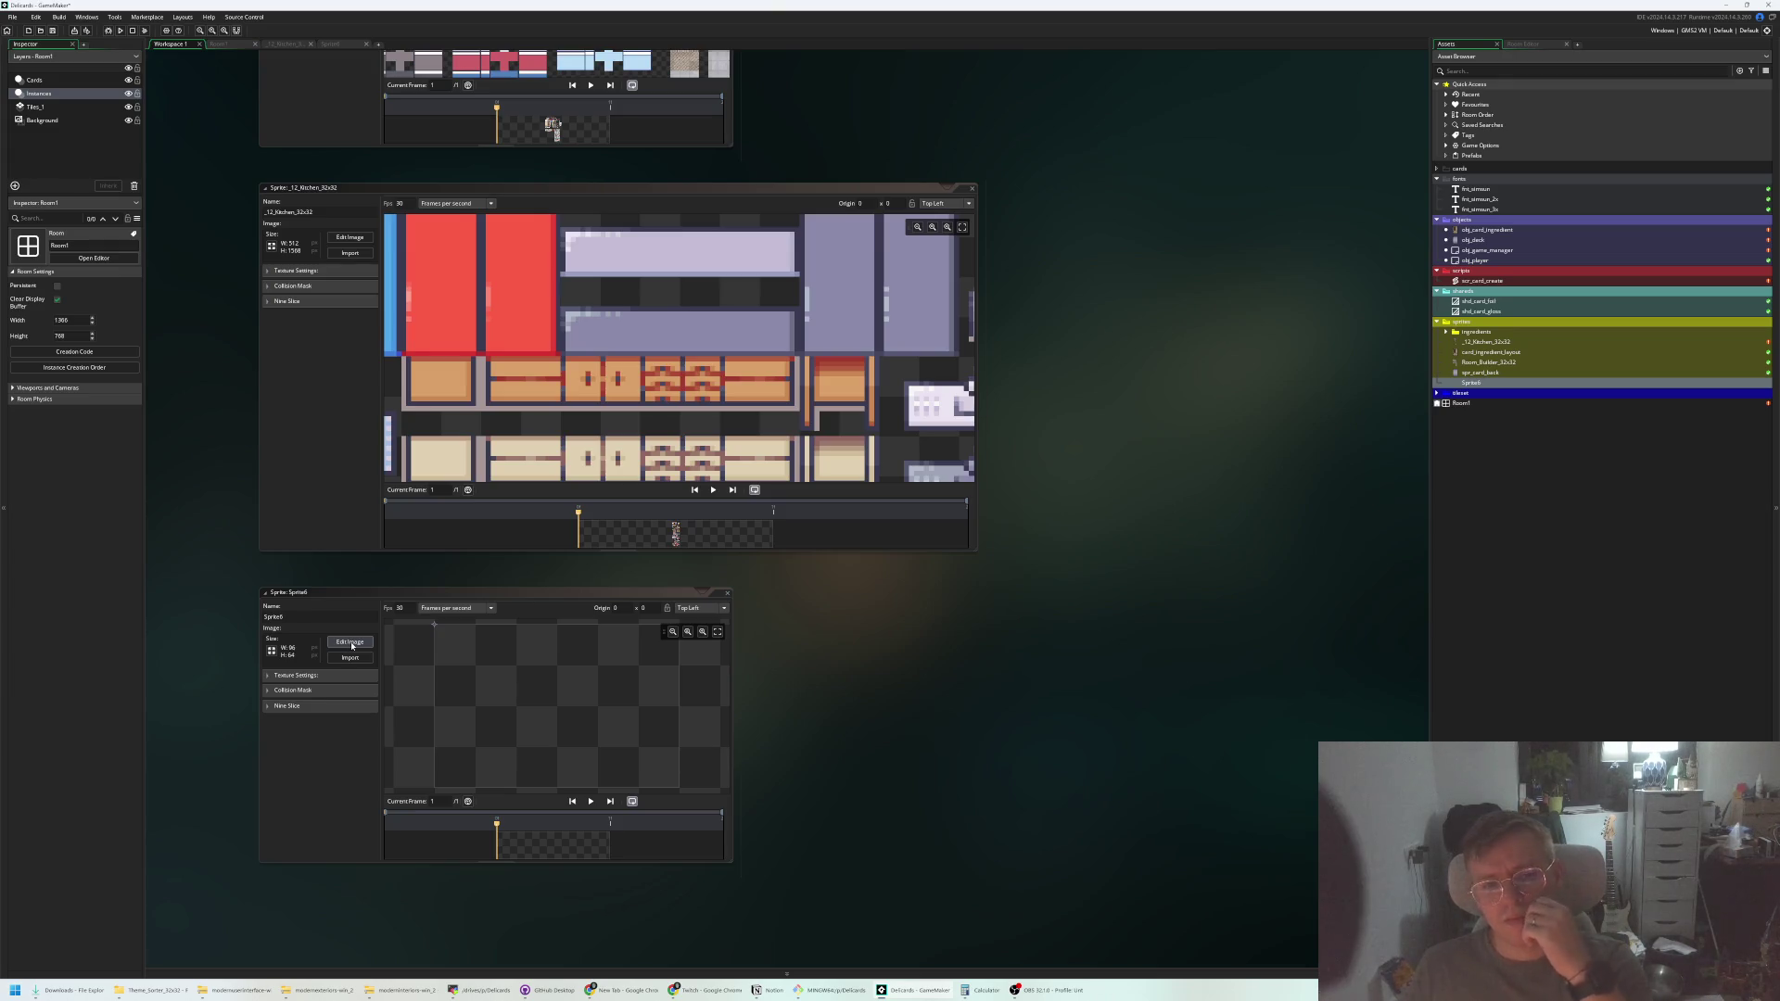
Paste the counter and cabinet tiles into Sprite6, stamp them in place, and close its editor
left_click(284, 43)
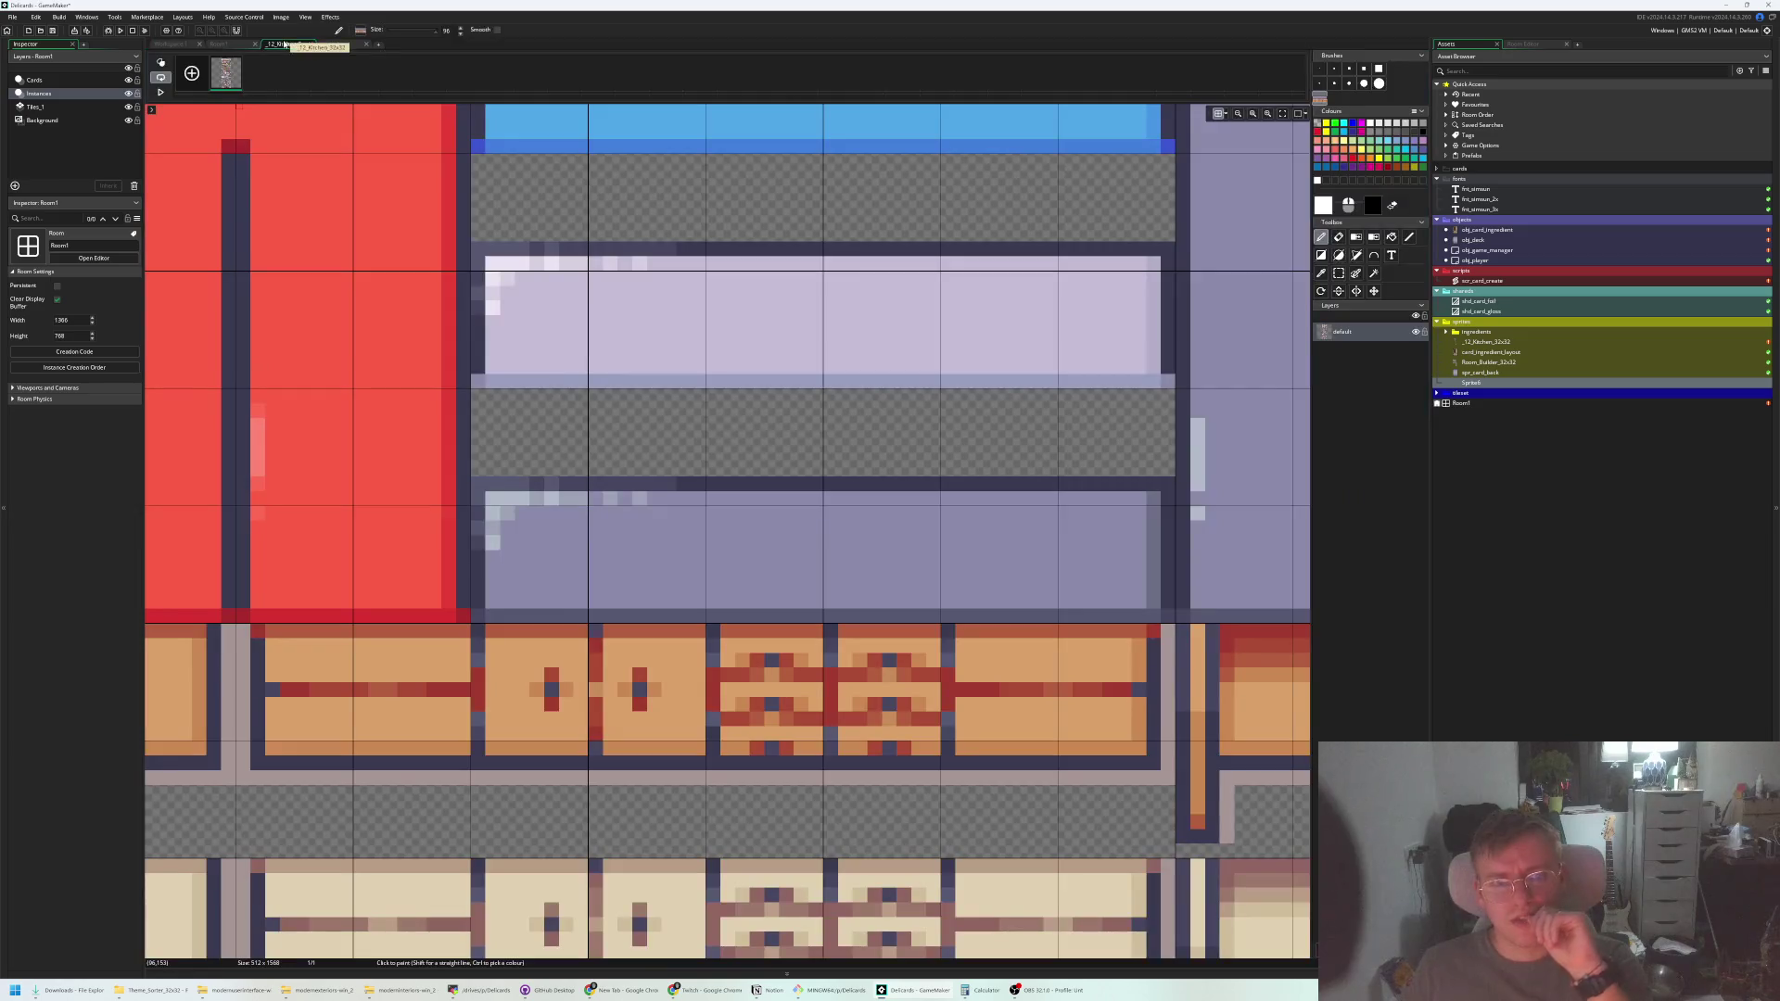
left_click(330, 44)
key("ctrl+v")
mouse_move(651, 534)
left_mouse_down()
mouse_move(736, 465)
mouse_move(731, 568)
left_mouse_up()
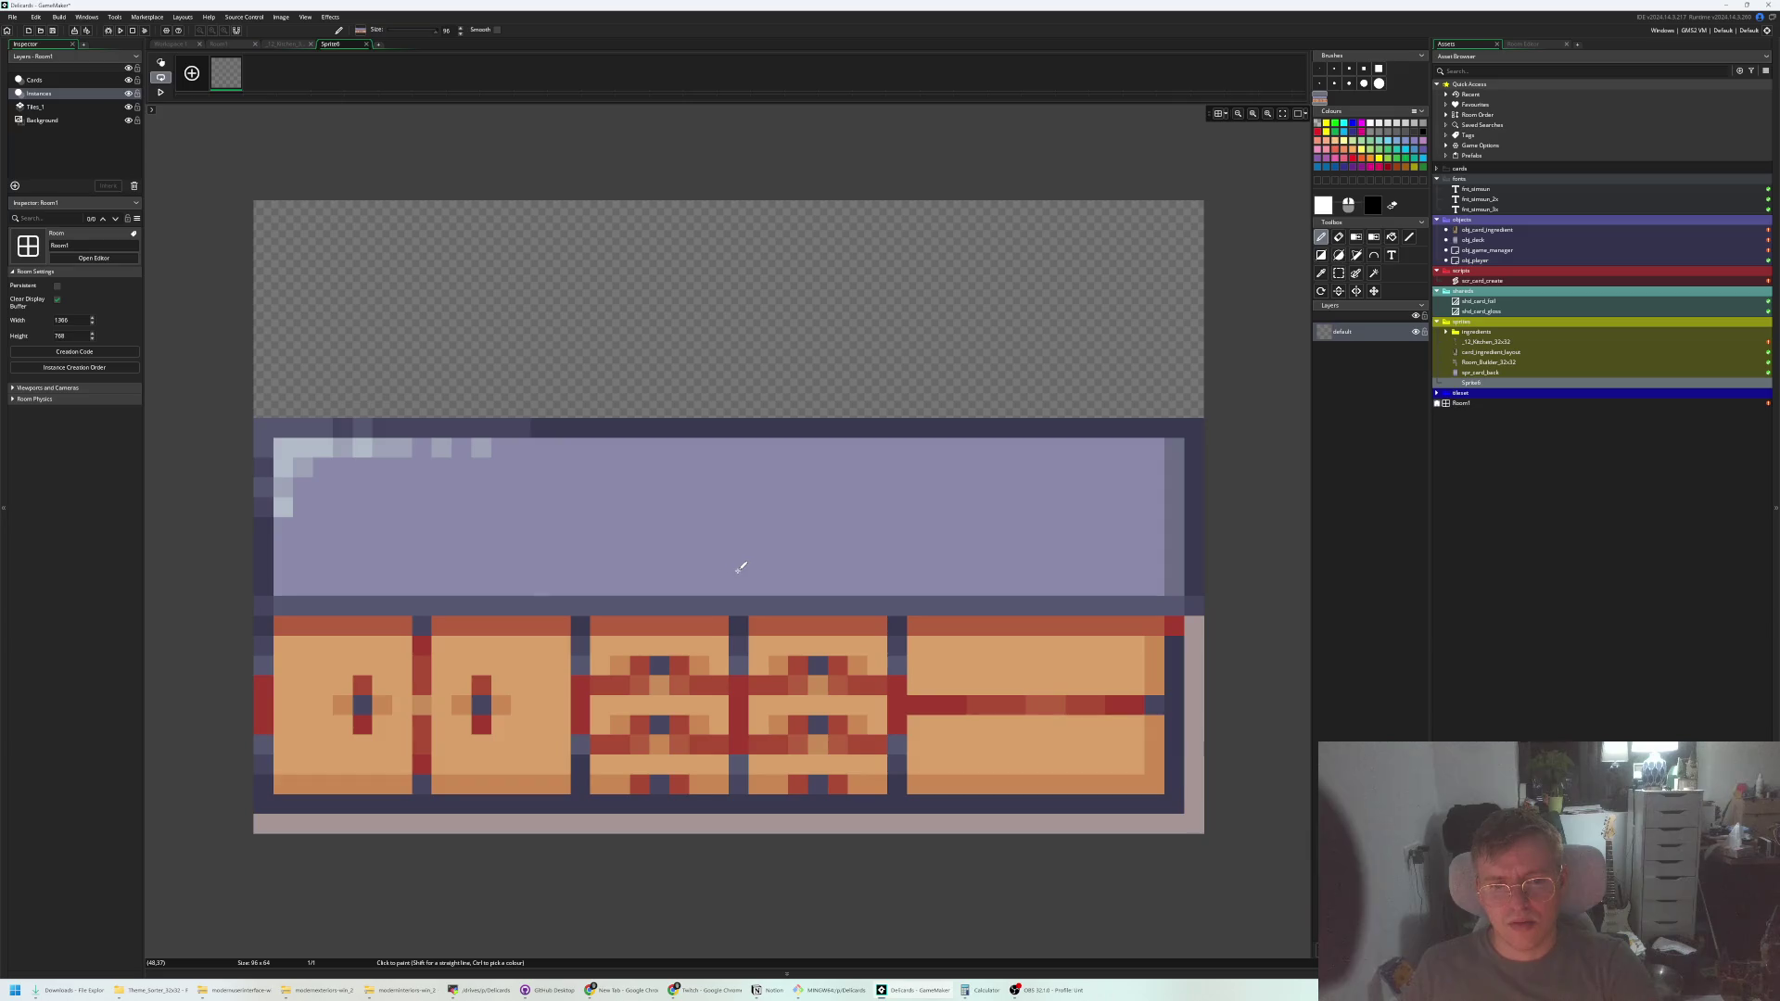
left_click(735, 556)
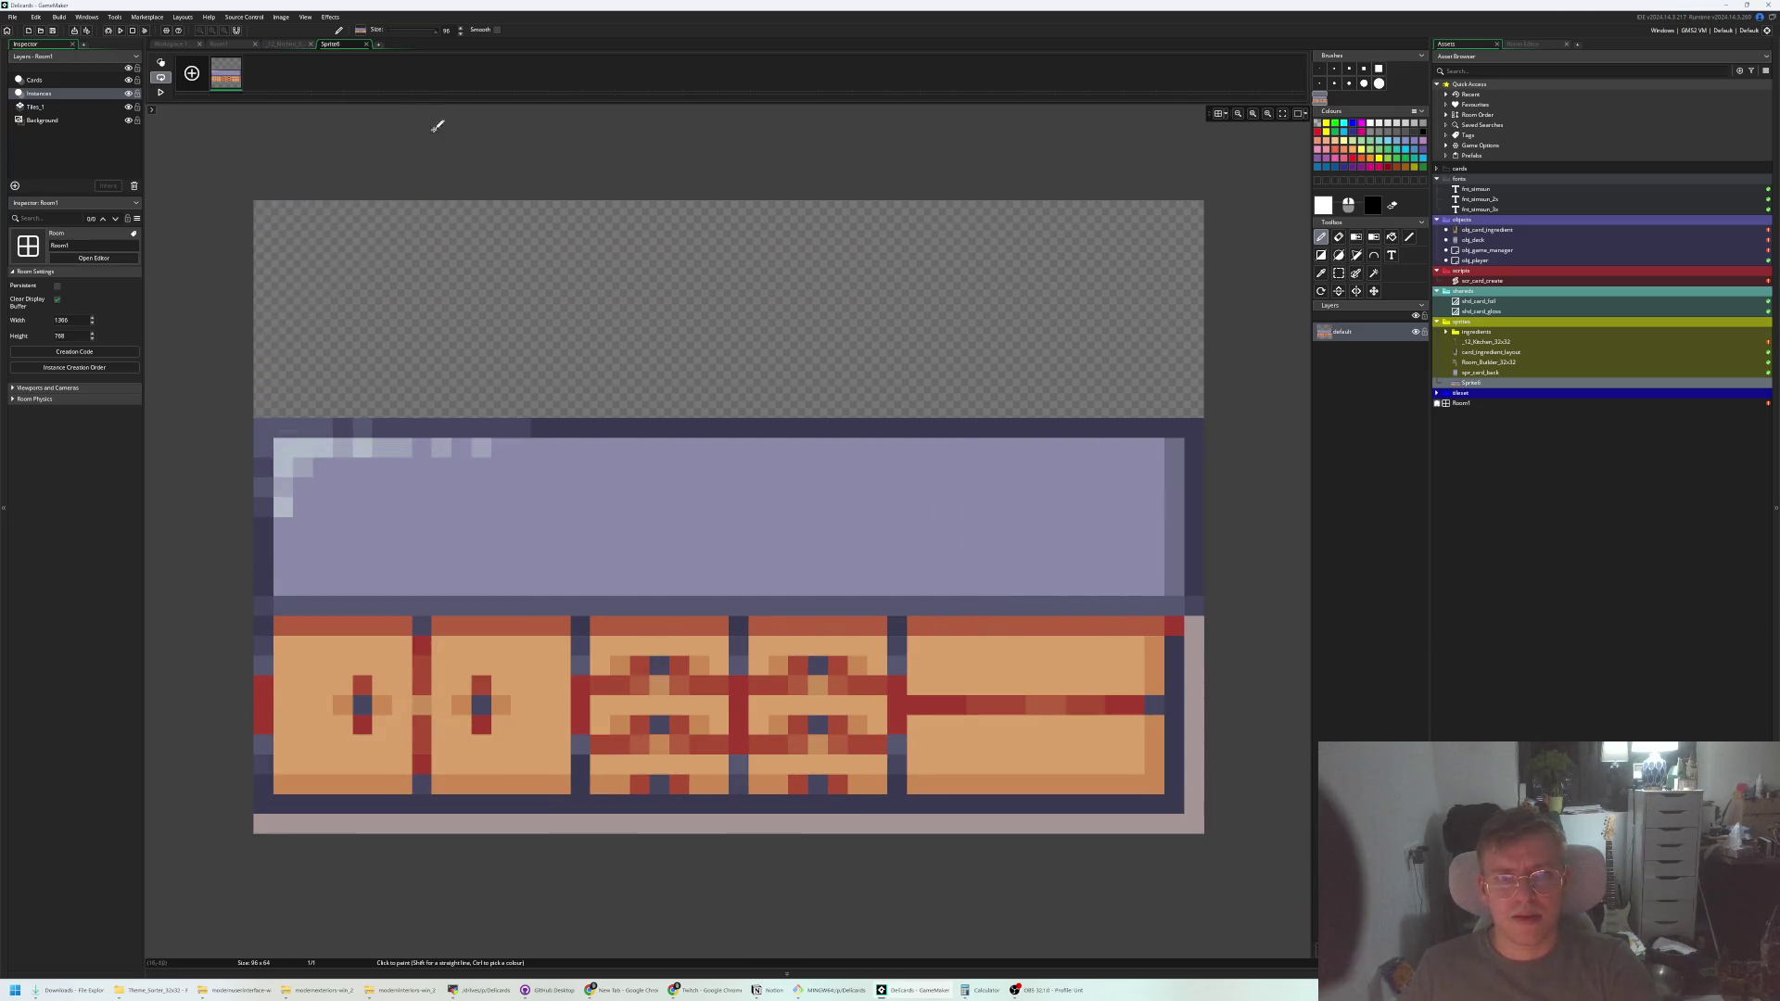
key("ctrl+z")
key("ctrl+y")
left_click(367, 44)
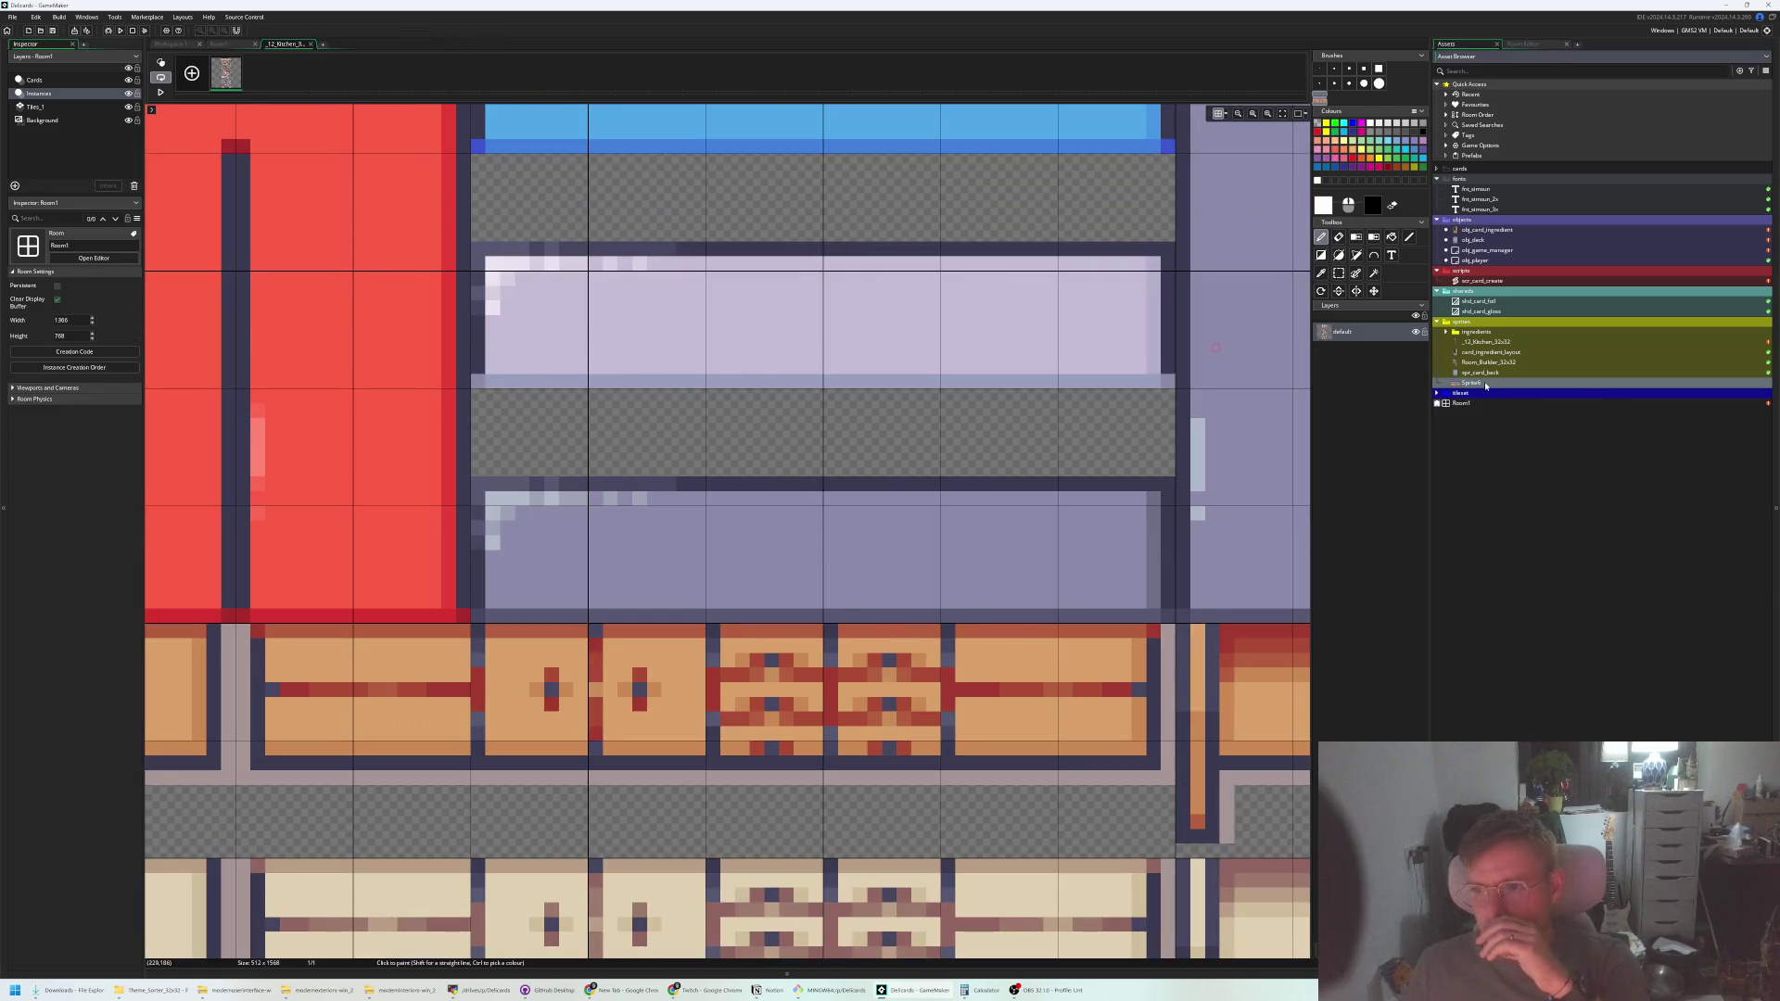
Rename Sprite6 to spr_countertops and switch to Room1
right_click(1486, 384)
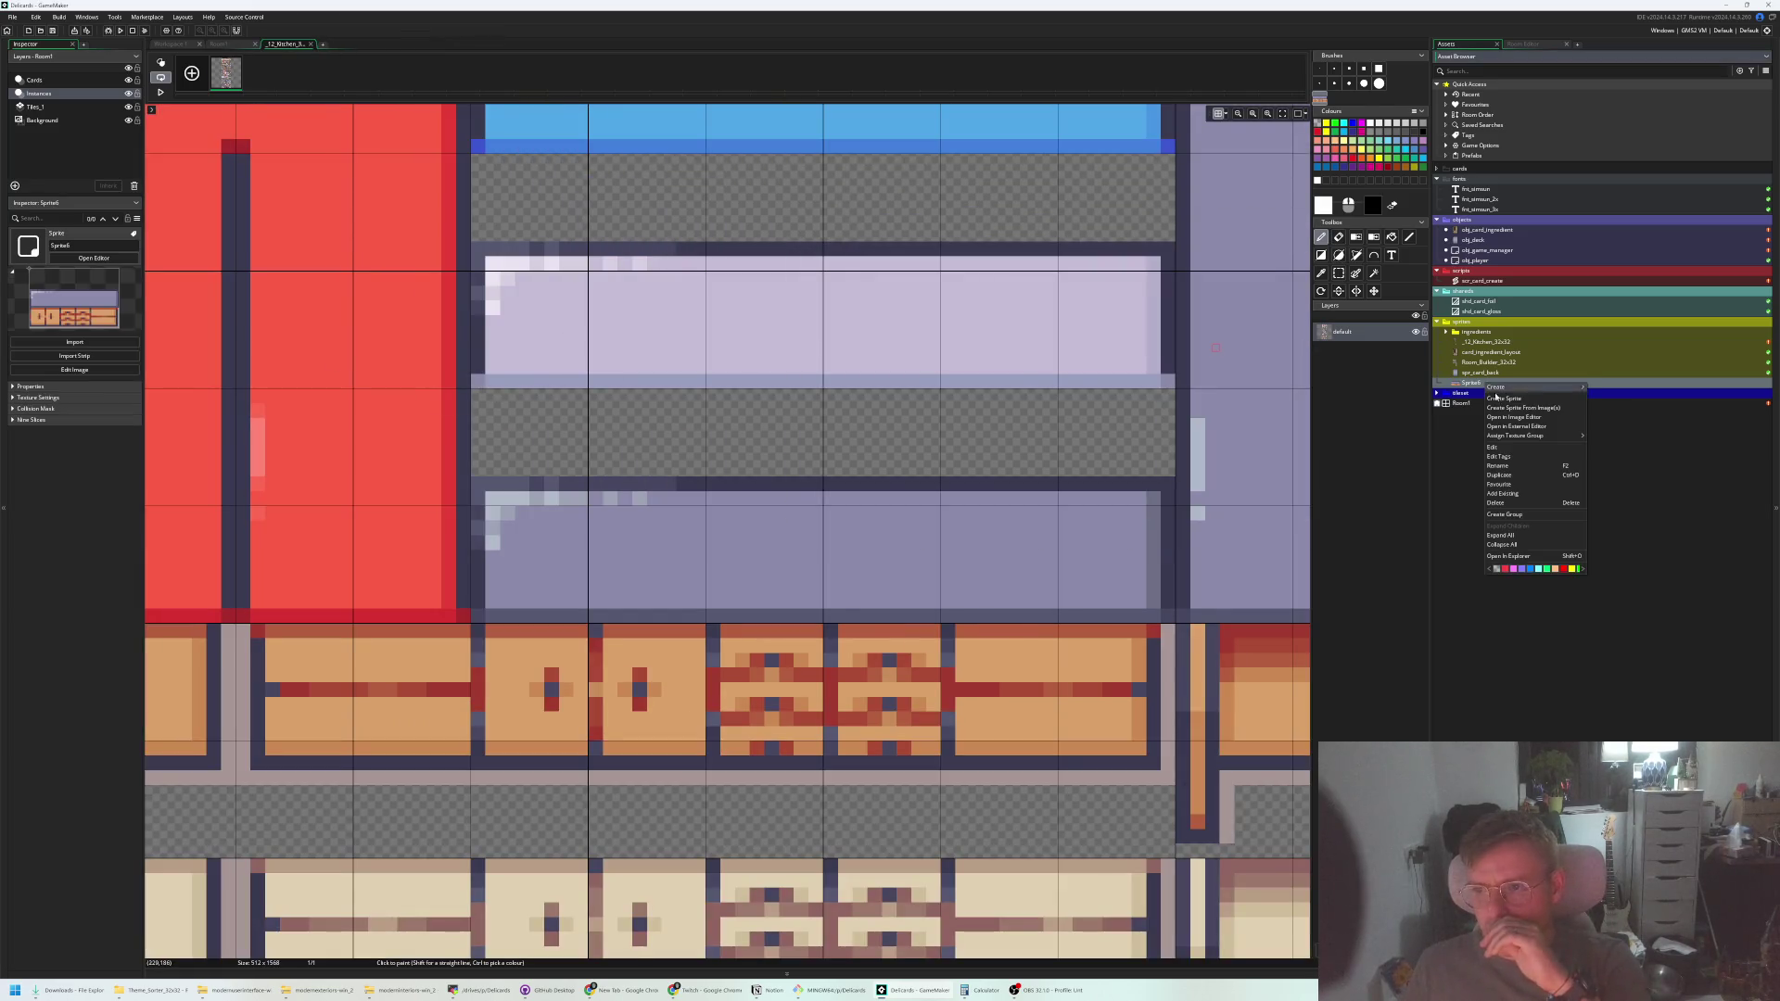
left_click(1537, 466)
type("spr_countertops")
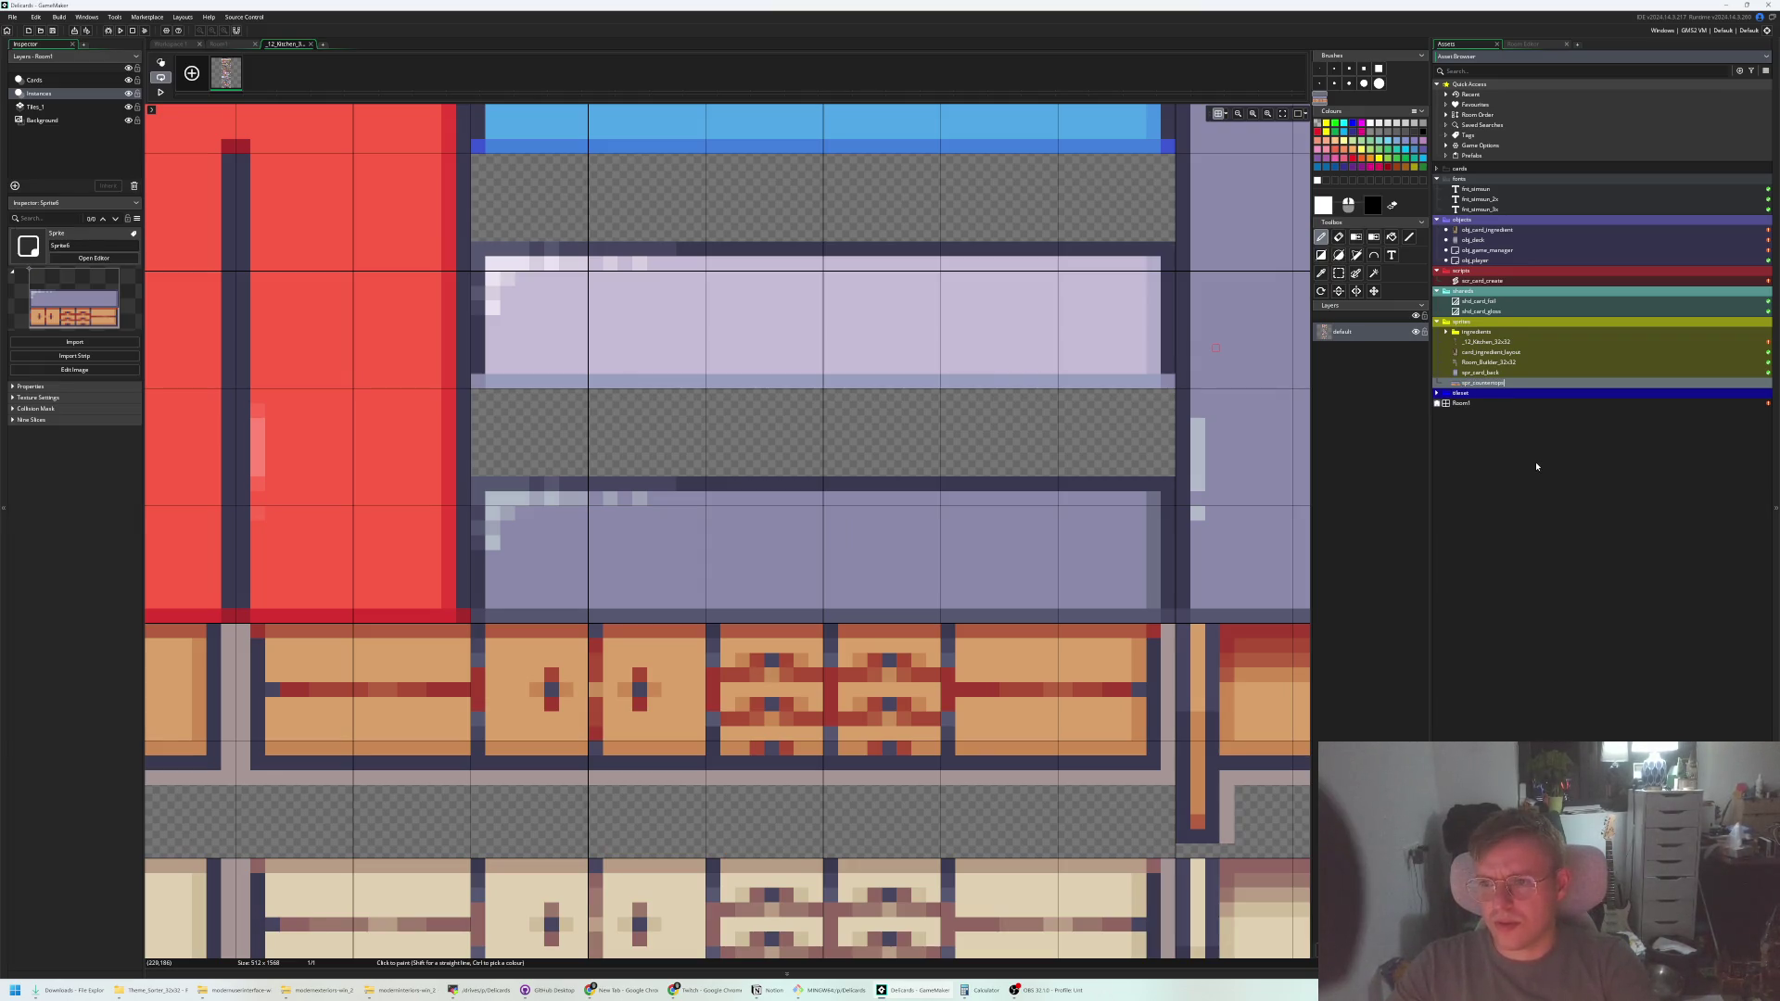
key("Return")
left_click(219, 44)
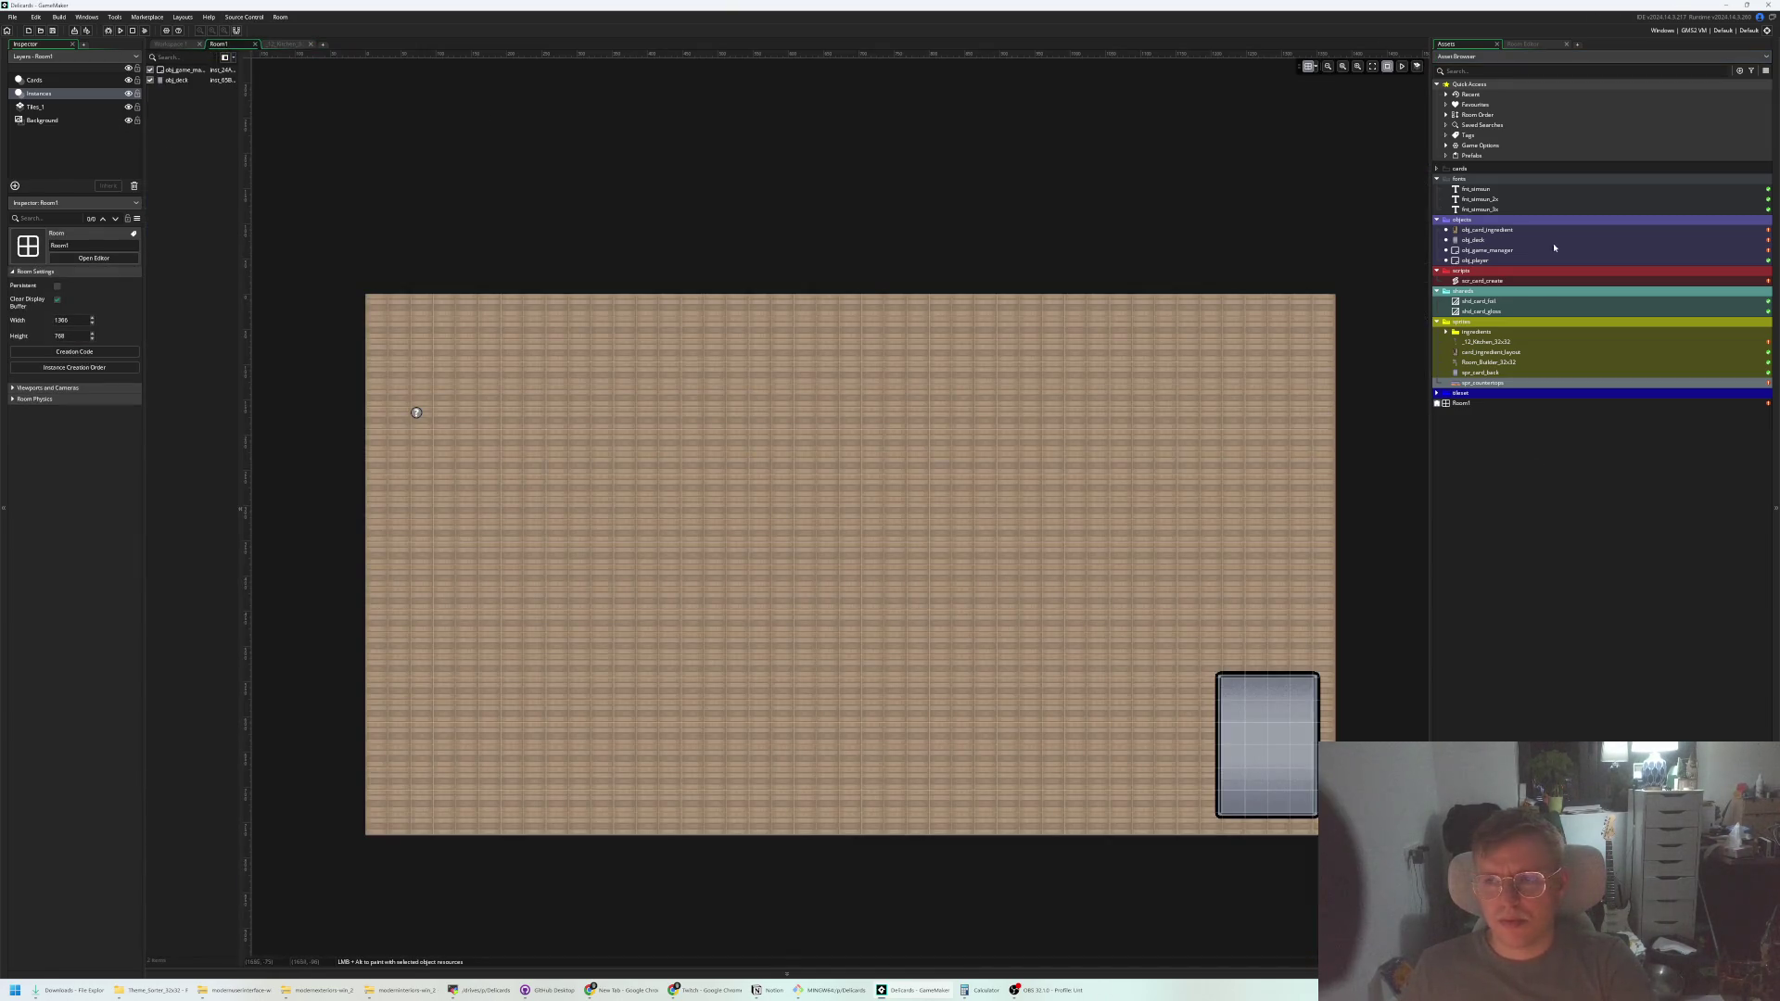
Try dropping spr_countertops into Room1, decline the asset layer, then open the objects folder menu
left_click_drag(1531, 371, 989, 473)
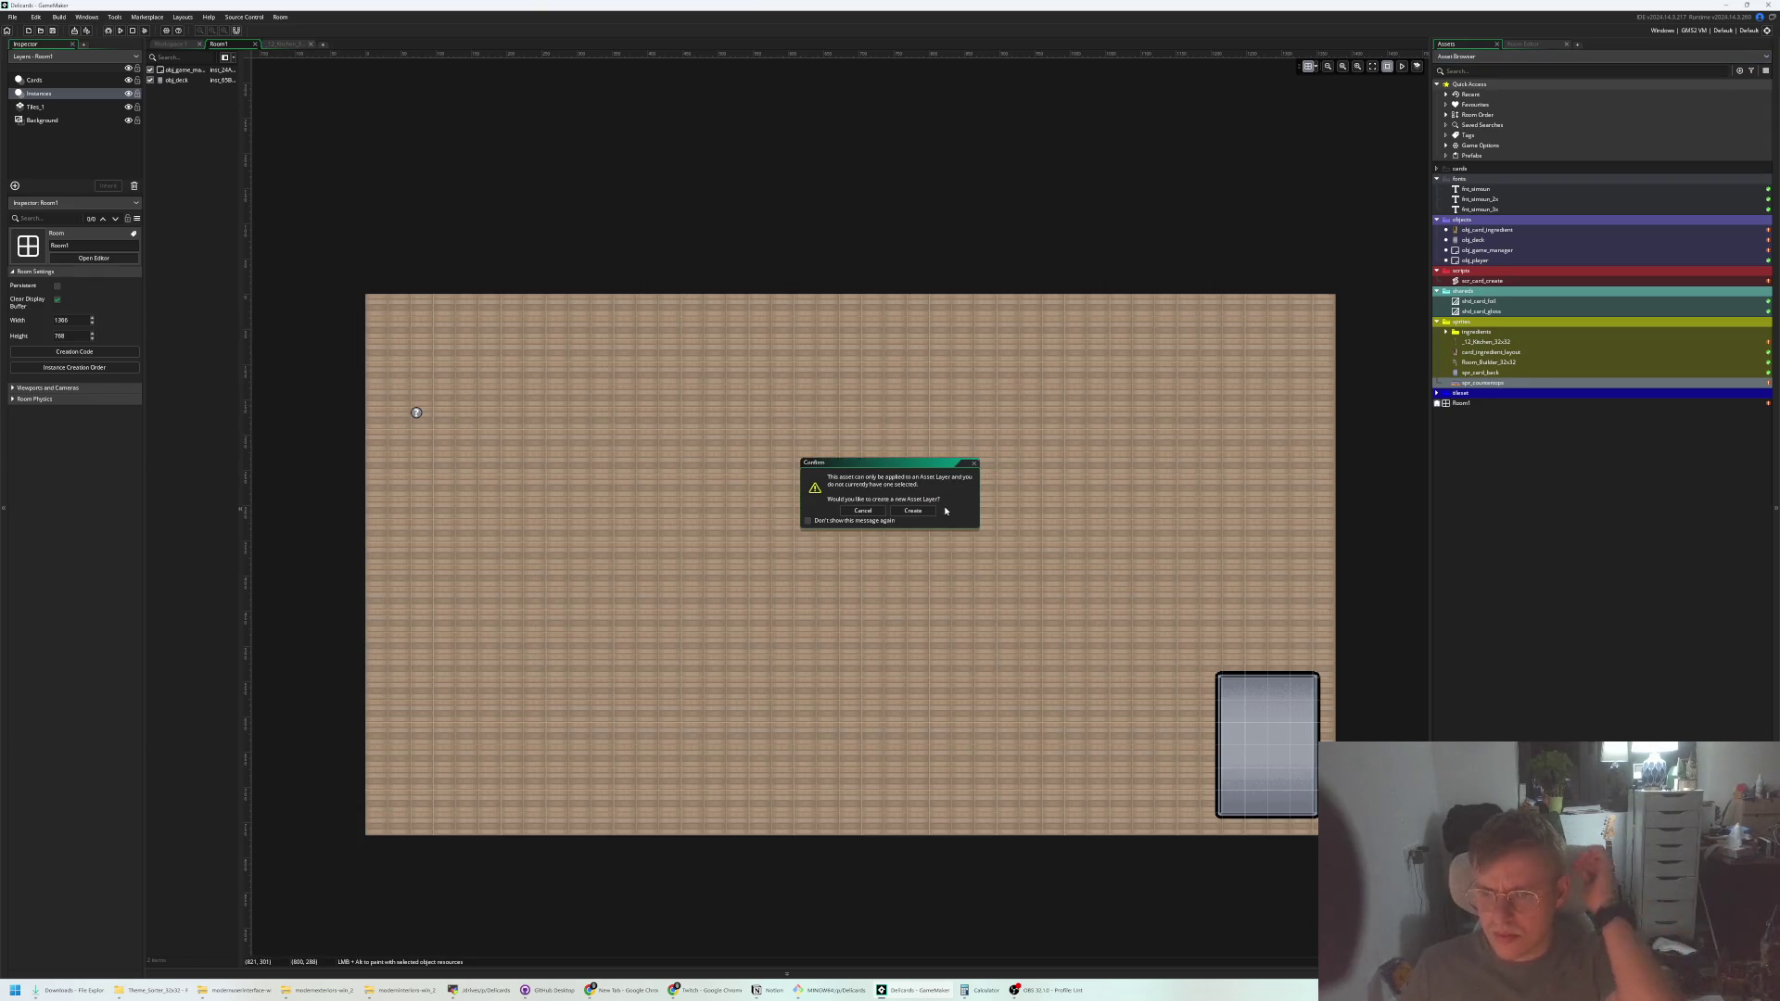
left_click(972, 462)
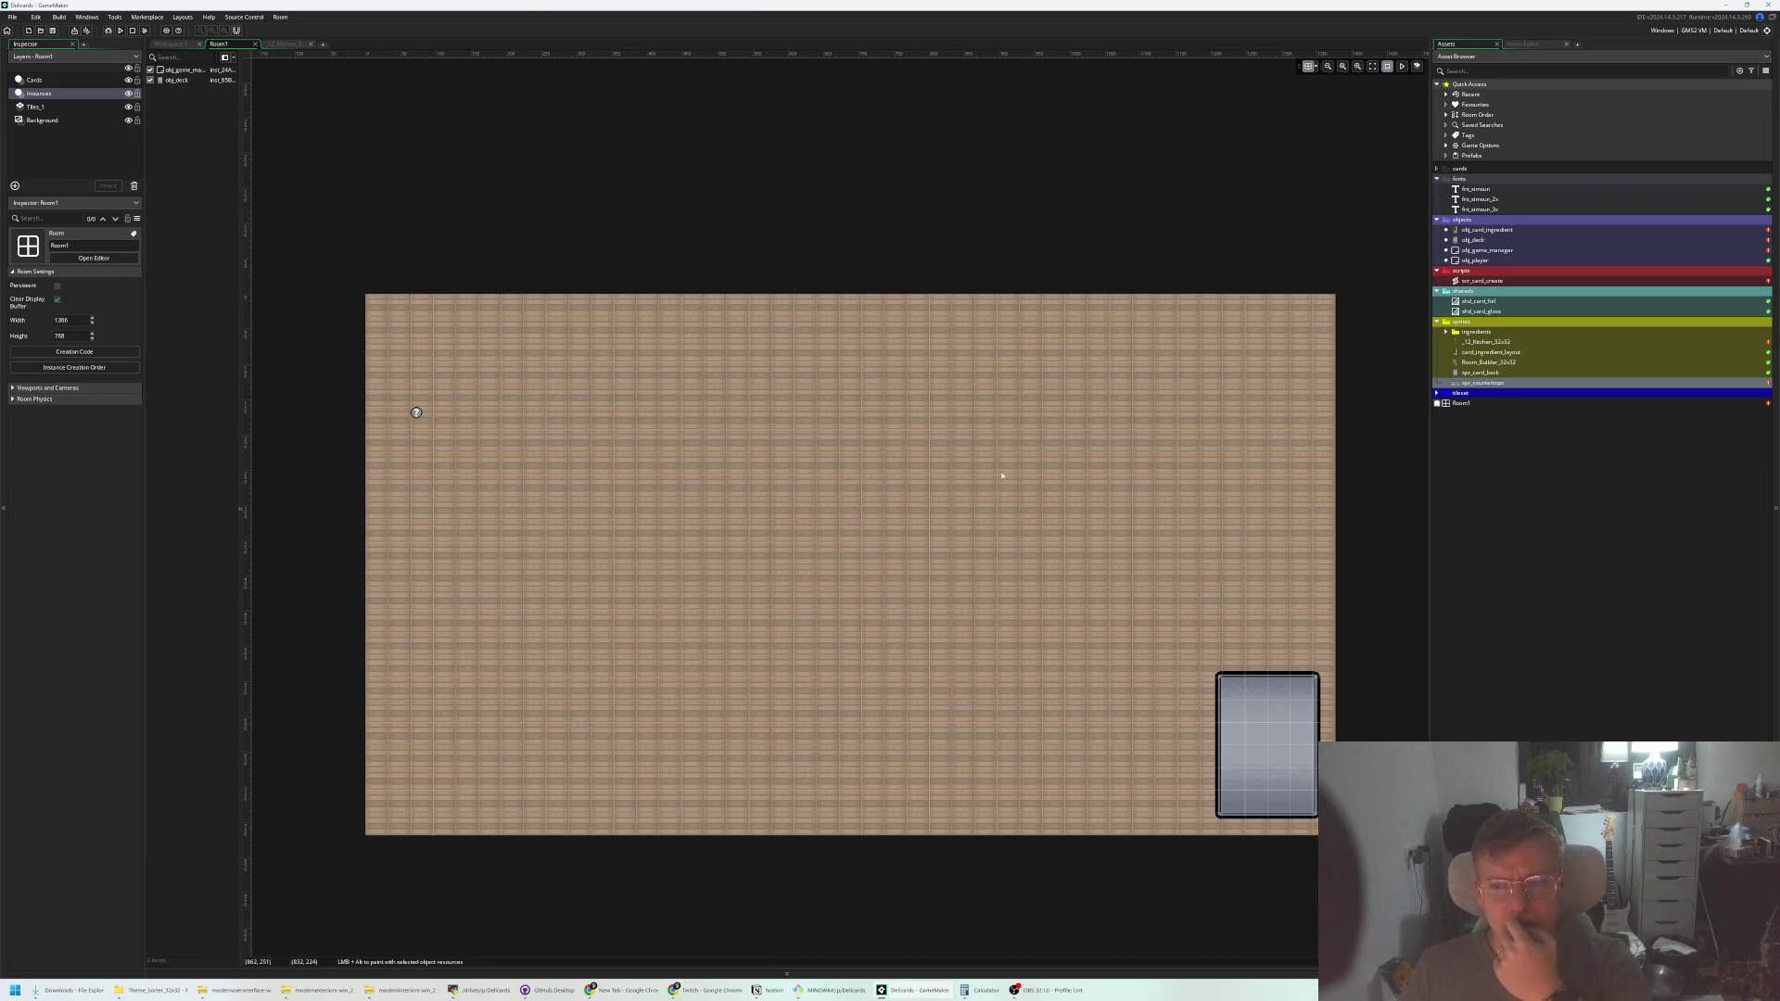
right_click(1493, 221)
mouse_move(1539, 223)
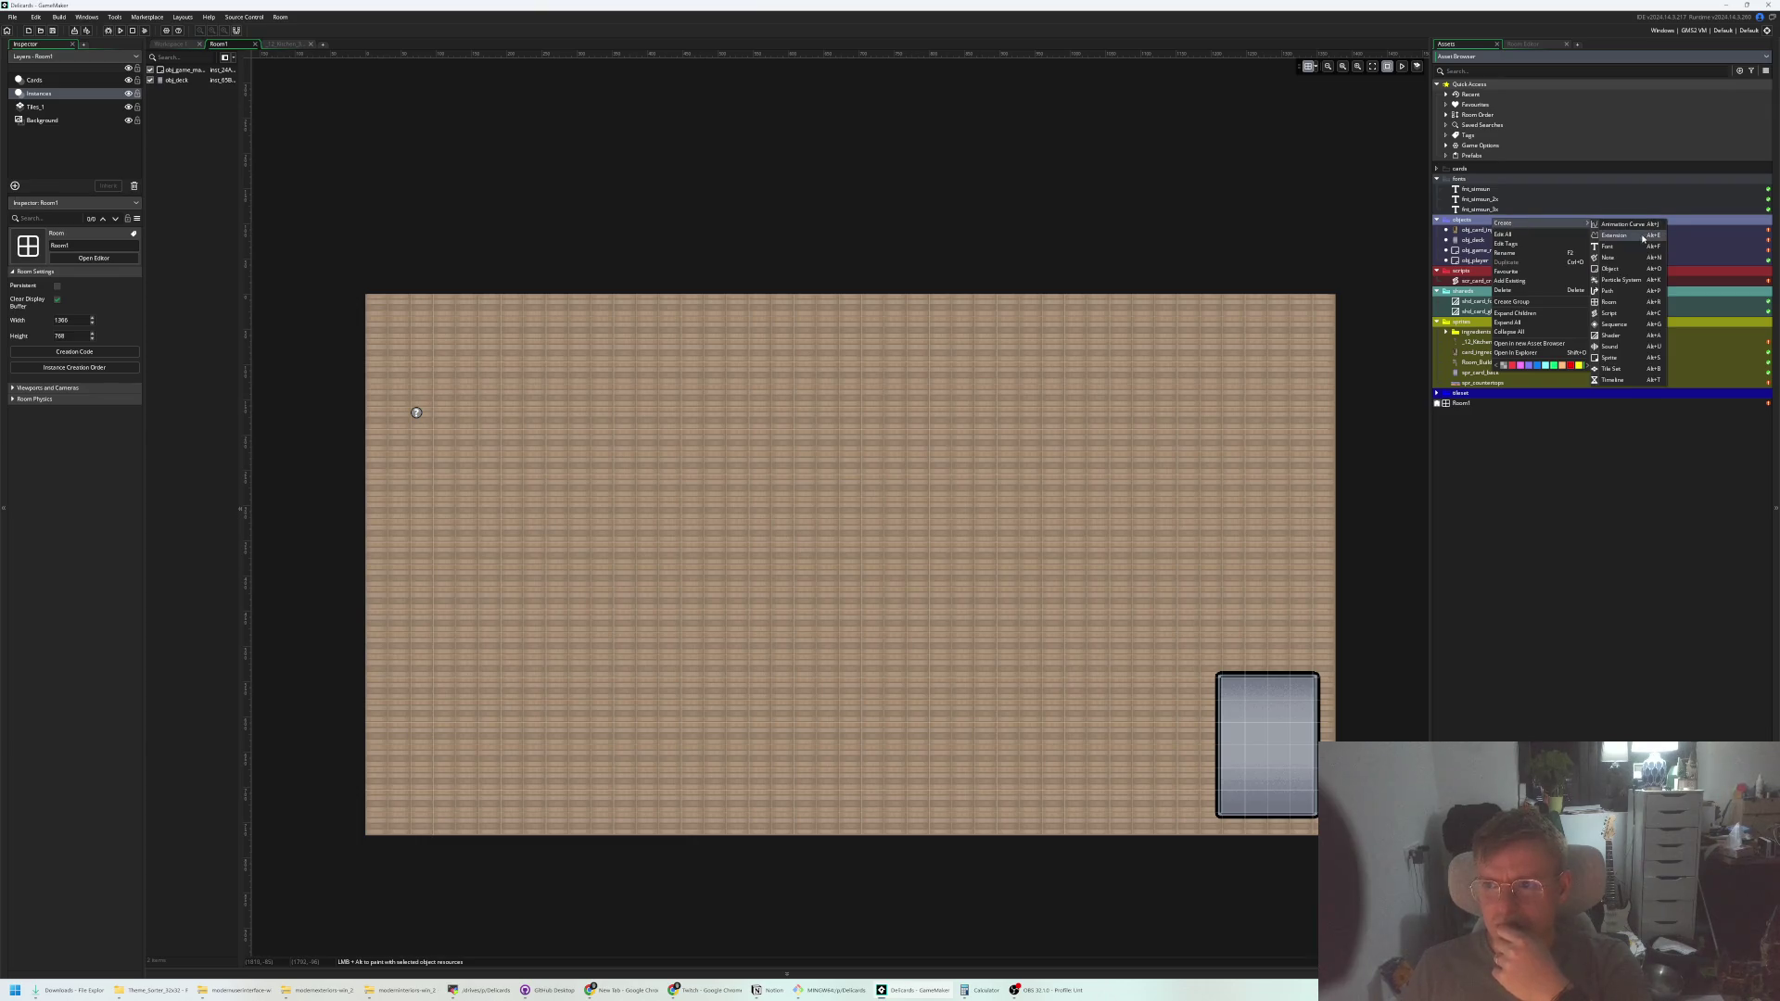
Make a new object named obj_countertop, give it the spr_countertops sprite, and switch back to Room1
left_click(1632, 268)
type("obj_counter")
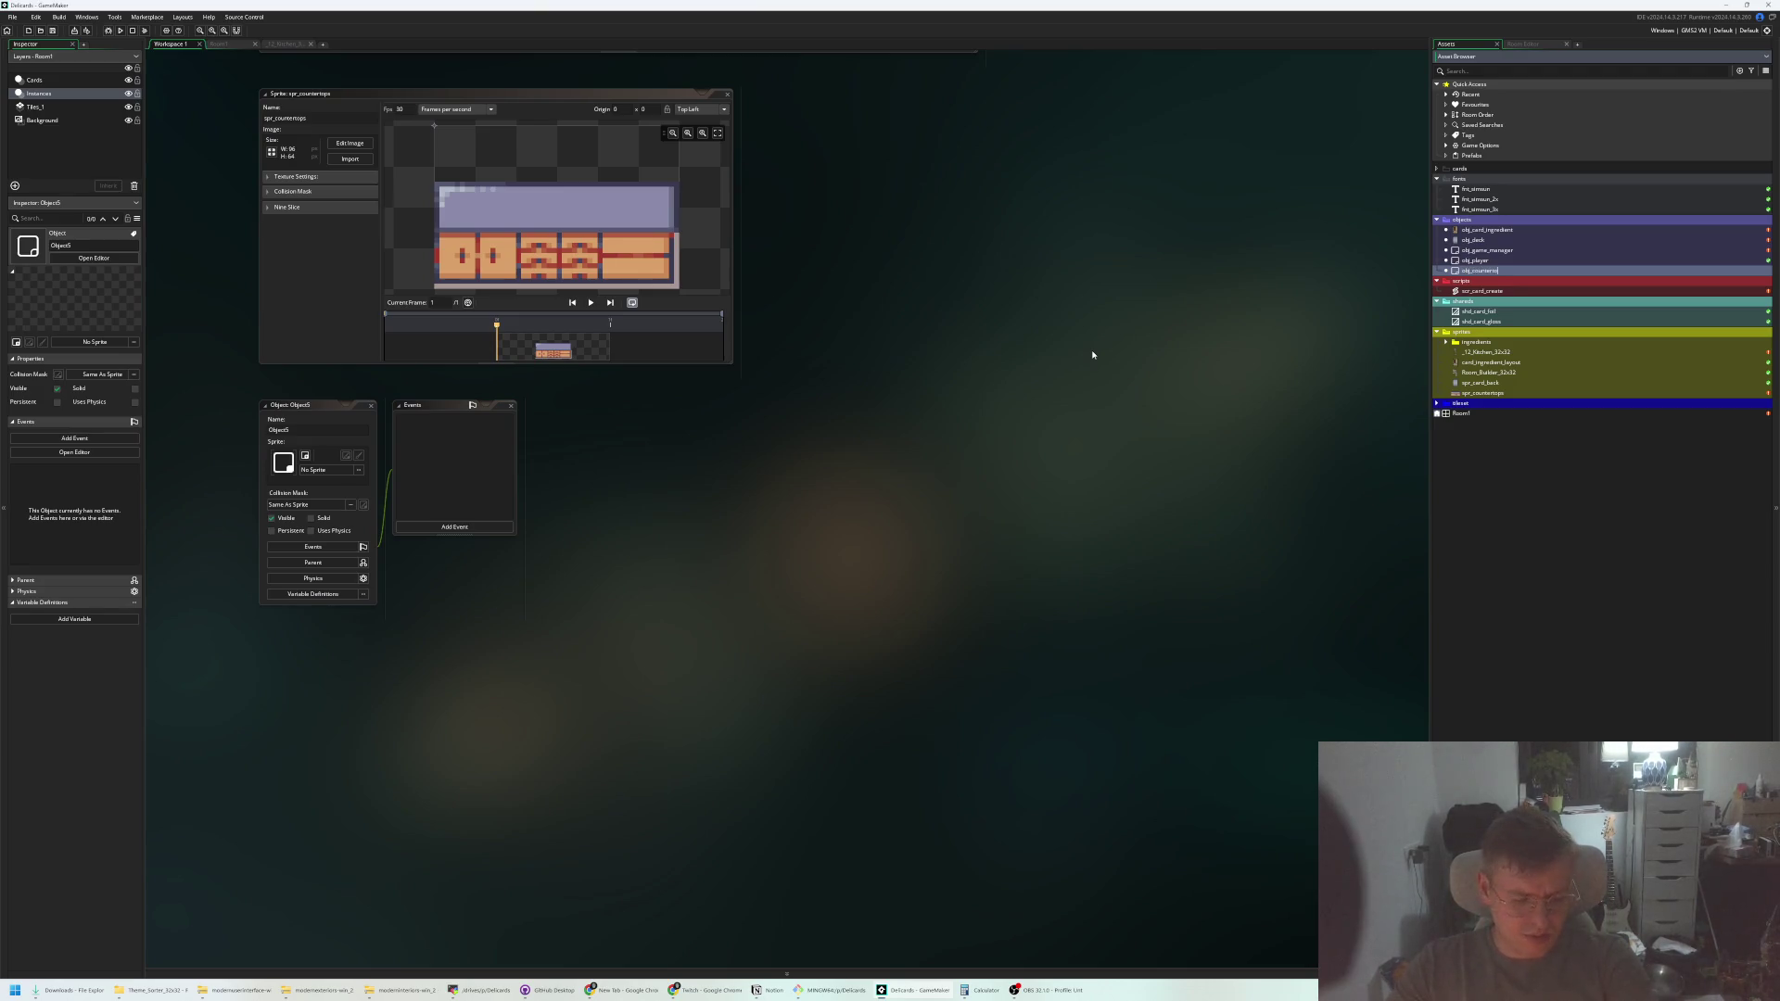
type("top")
key("Return")
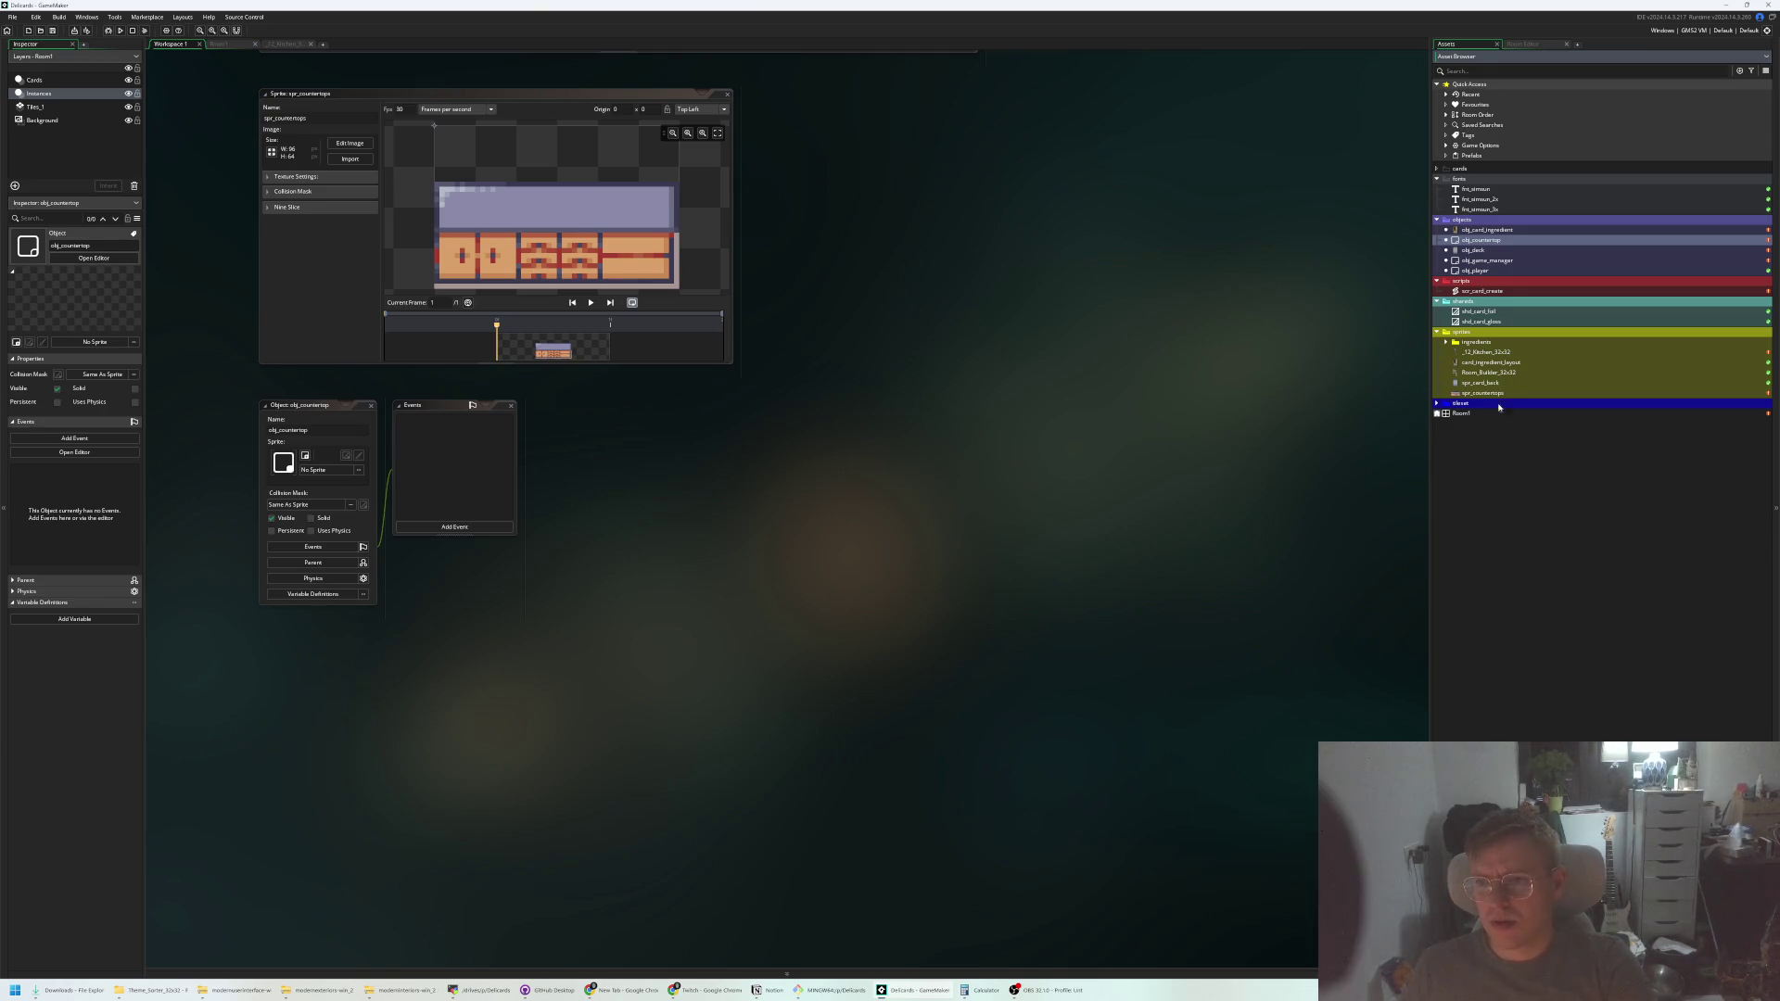
left_click_drag(1482, 397, 315, 469)
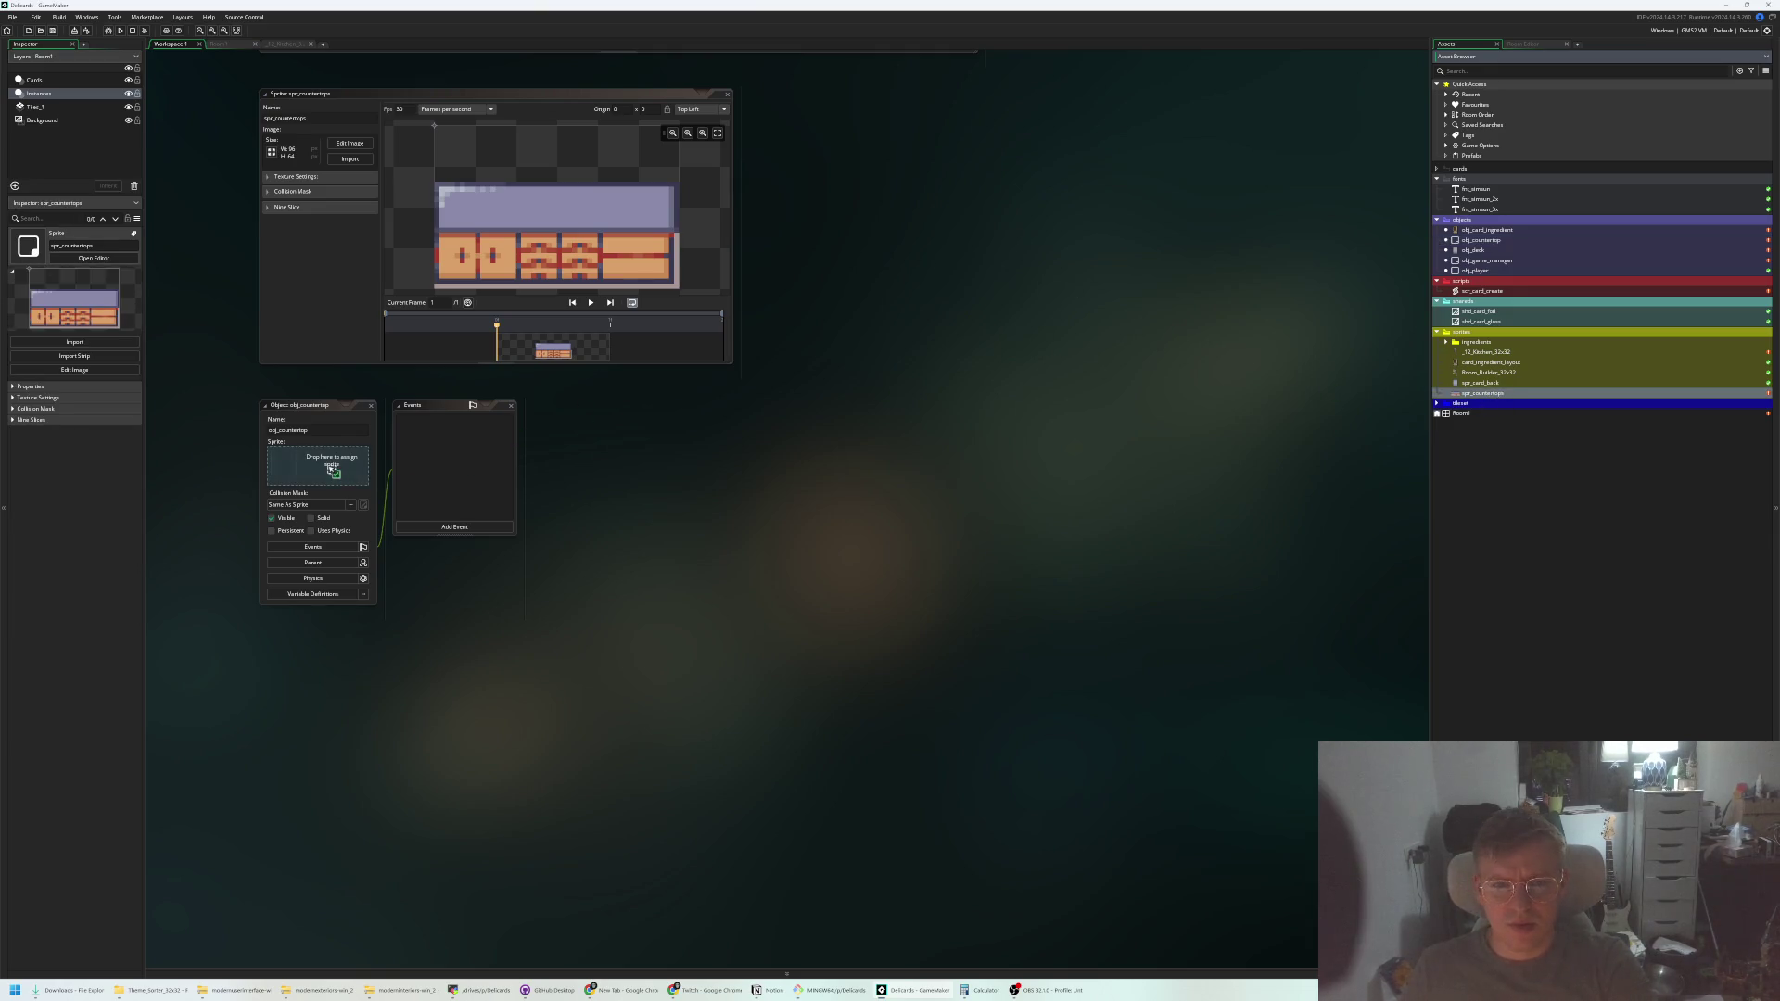
left_click(228, 44)
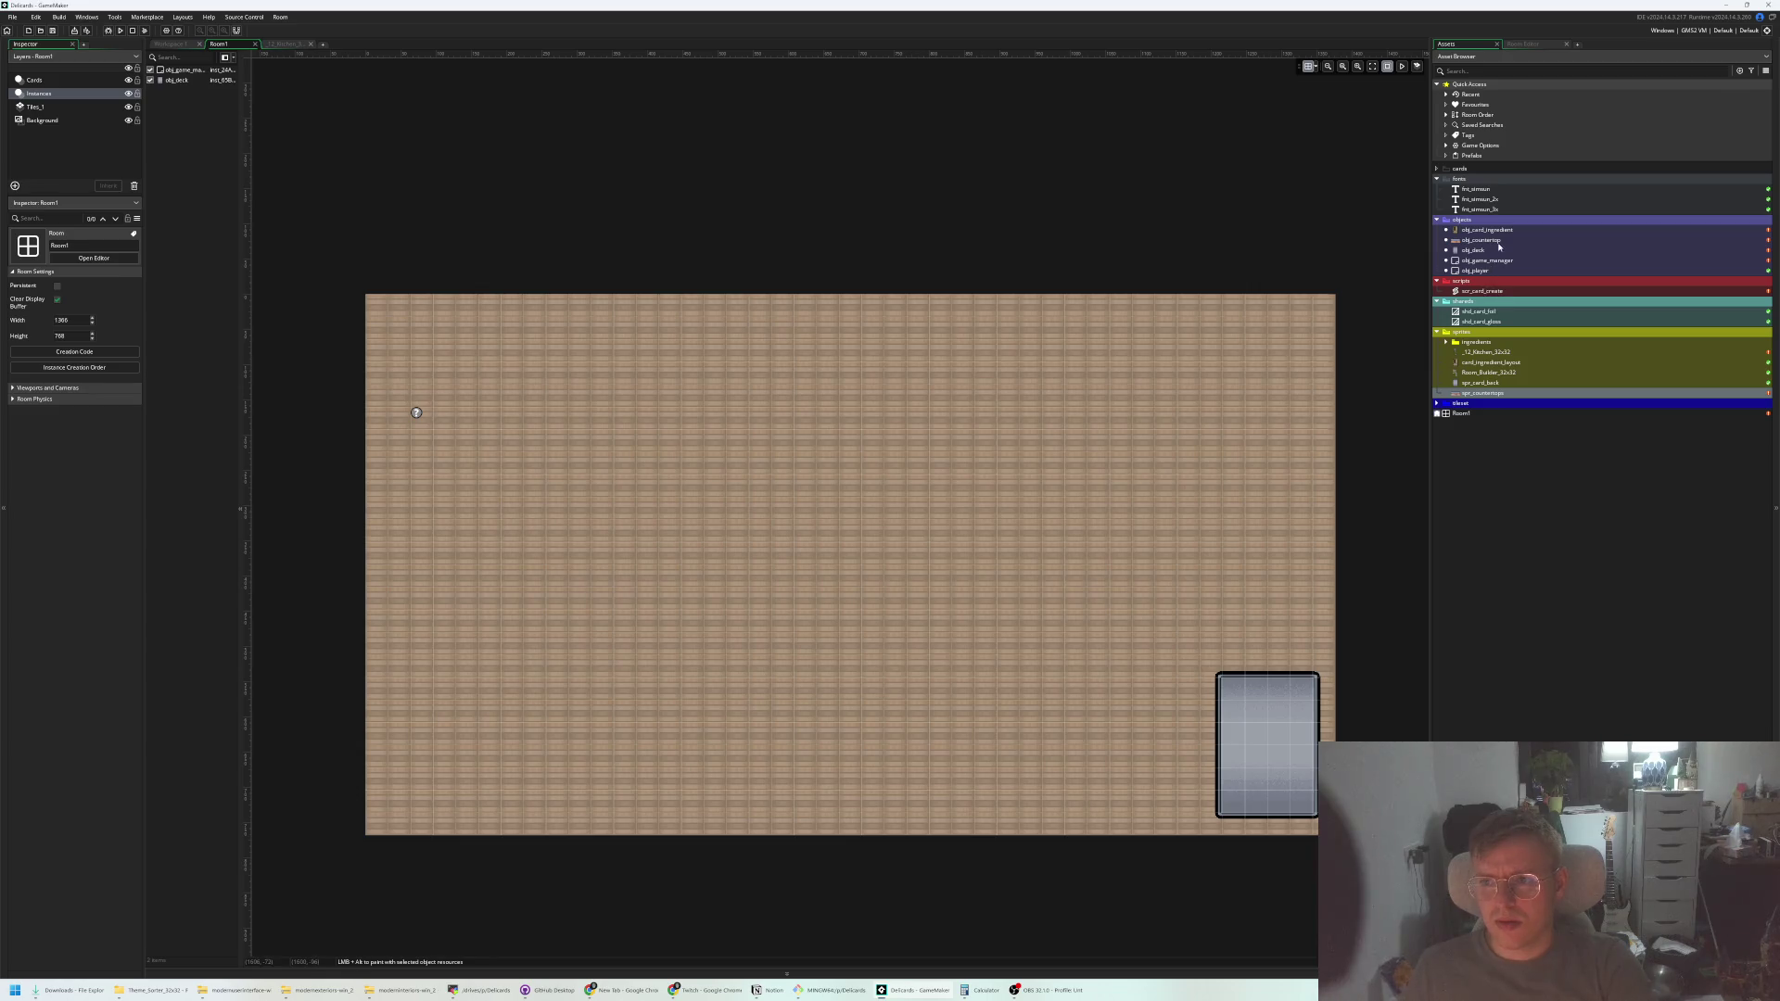
Drop an obj_countertop instance at the centre of Room1 and select it
mouse_move(1491, 243)
left_mouse_down()
mouse_move(782, 448)
mouse_move(781, 471)
left_mouse_up()
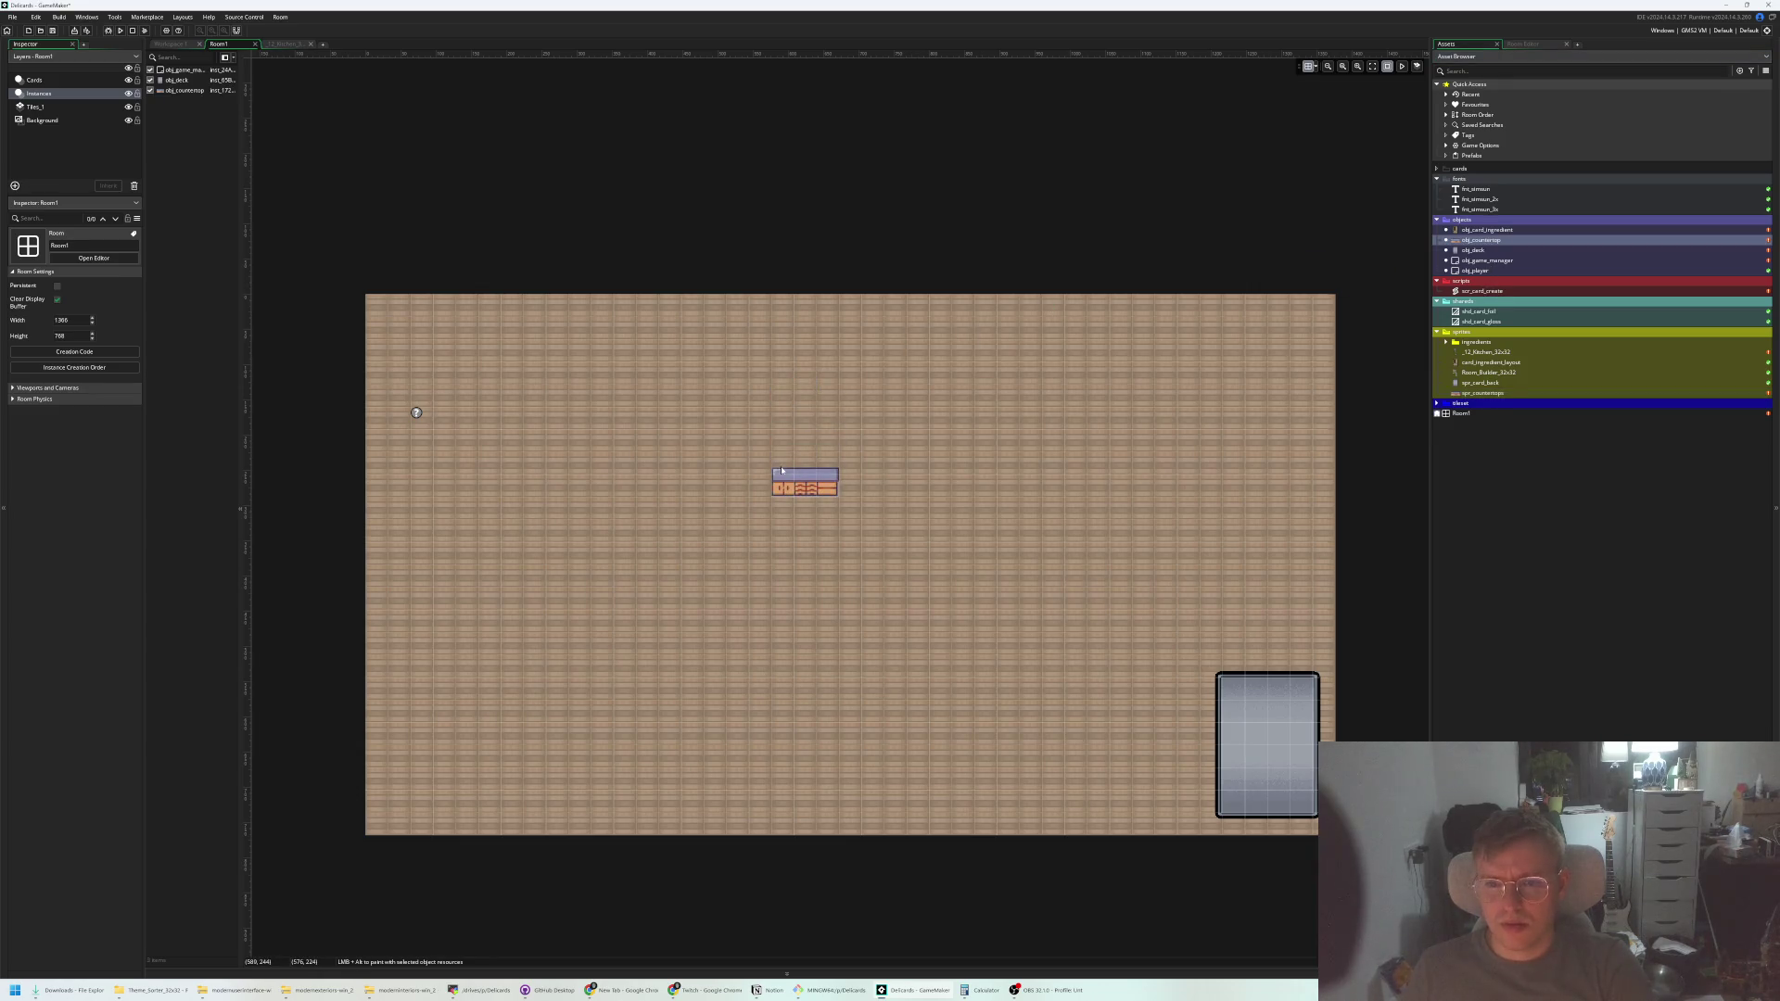
scroll(804, 499, "up", 2)
left_click(828, 494)
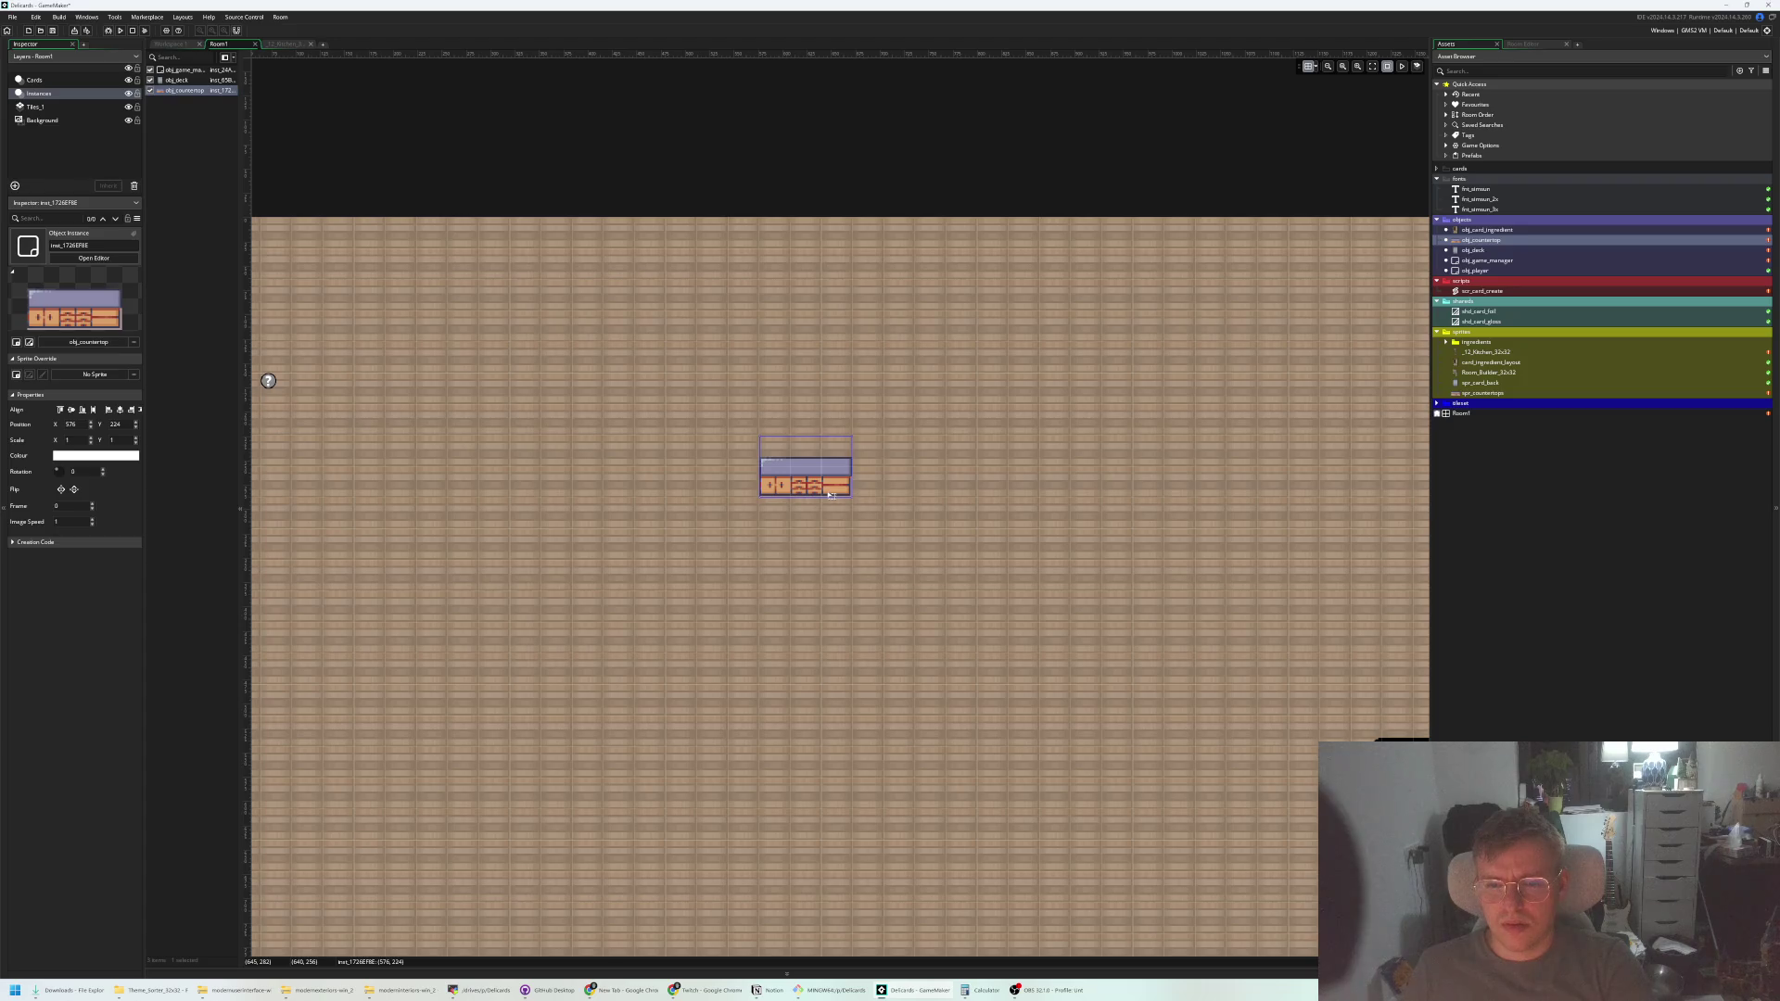
scroll(858, 500, "down", 1)
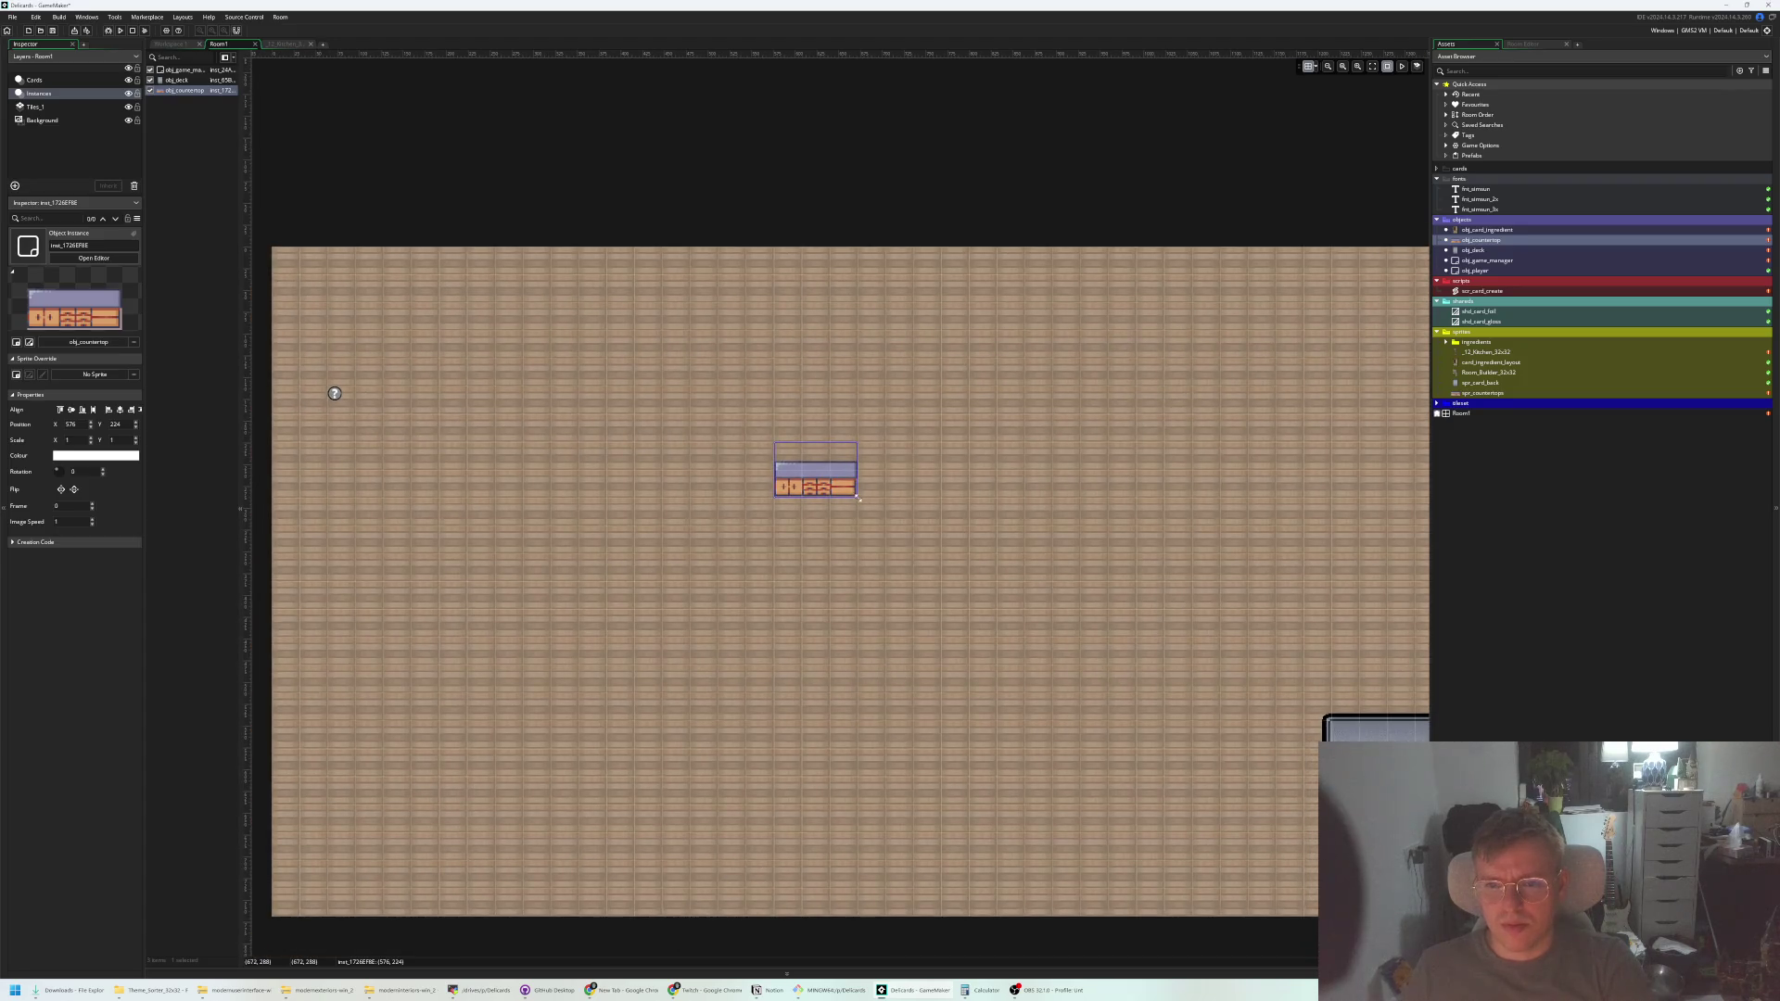
Scale the countertop to 1.333 by 1.5, move it to 512,192, and run the game
mouse_move(858, 499)
left_mouse_down()
mouse_move(989, 521)
mouse_move(858, 498)
left_mouse_up()
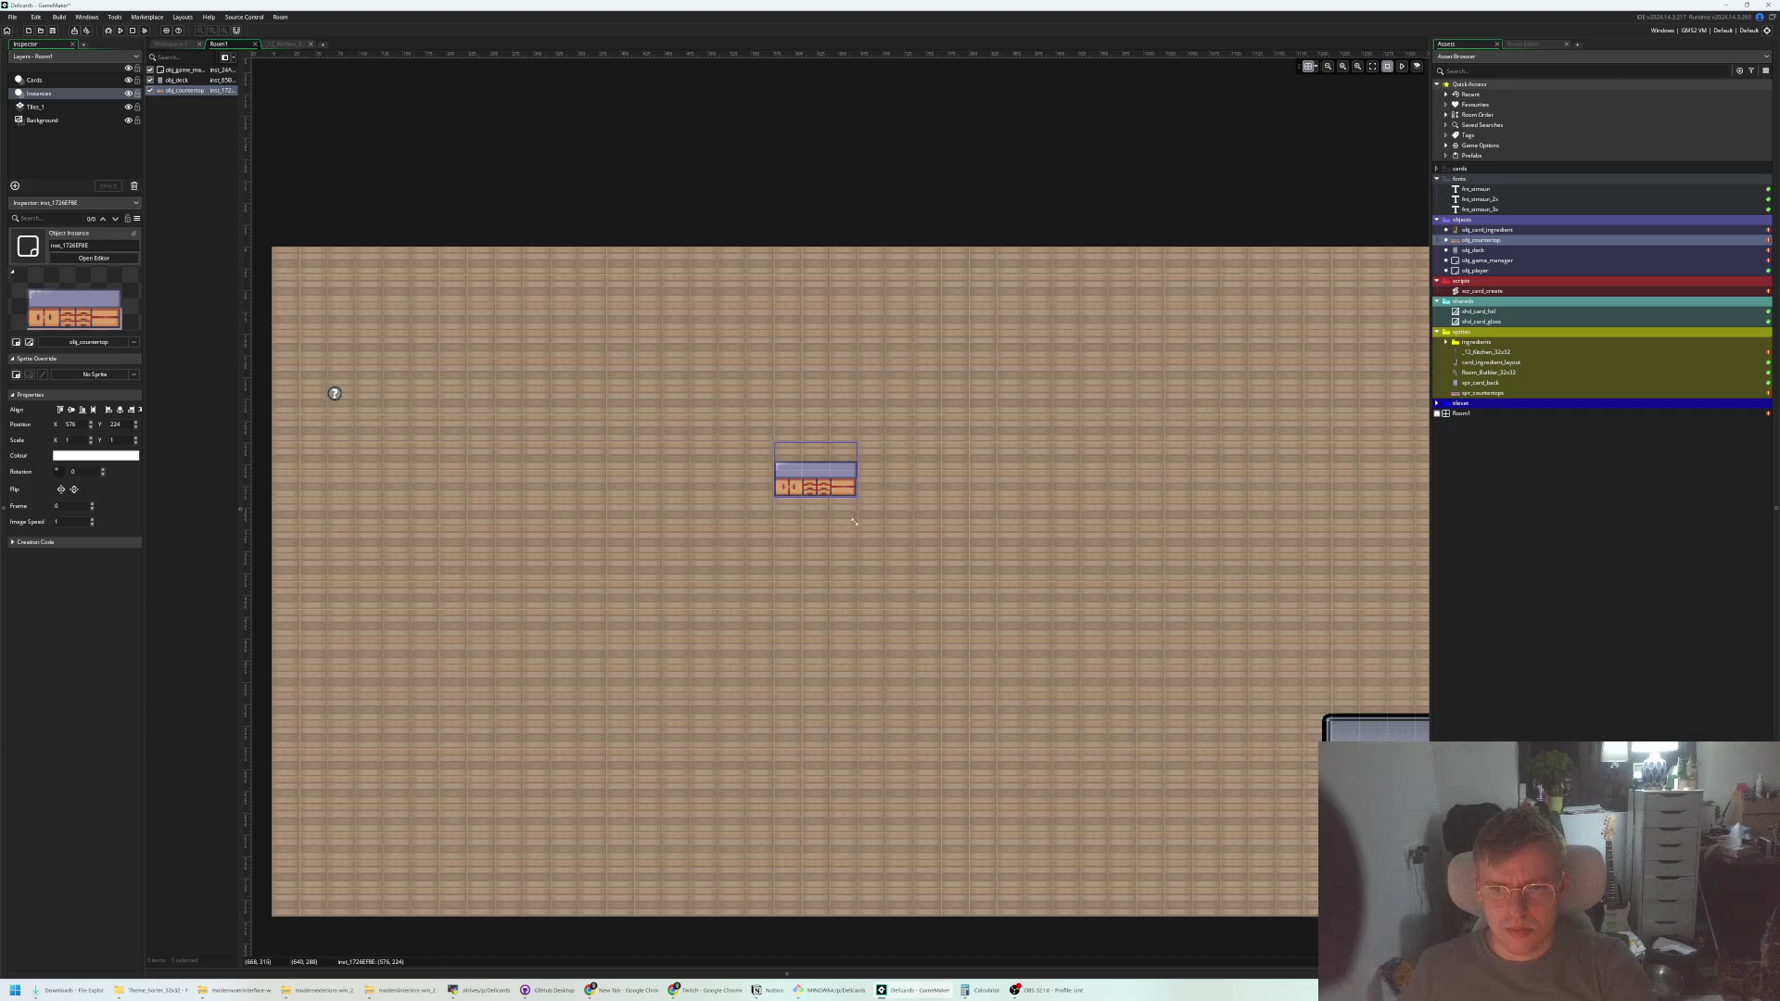
mouse_move(858, 499)
left_mouse_down()
mouse_move(892, 556)
mouse_move(969, 593)
mouse_move(1024, 663)
left_mouse_up()
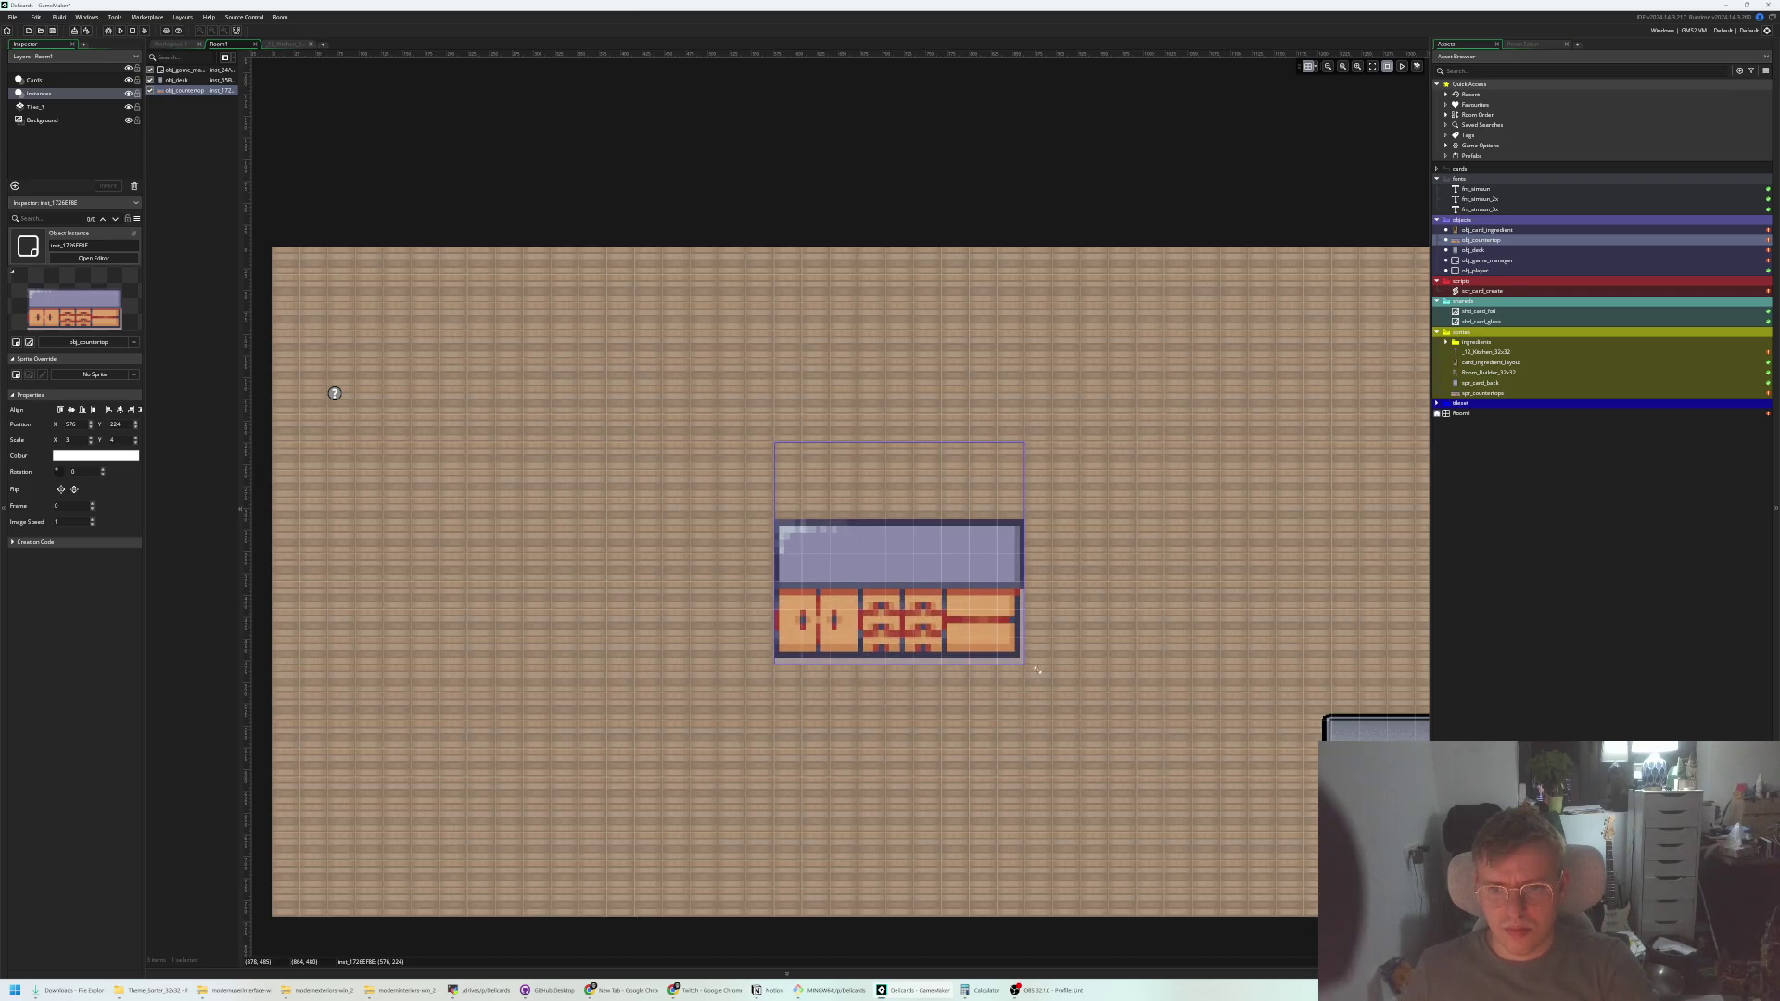
left_click_drag(947, 589, 891, 561)
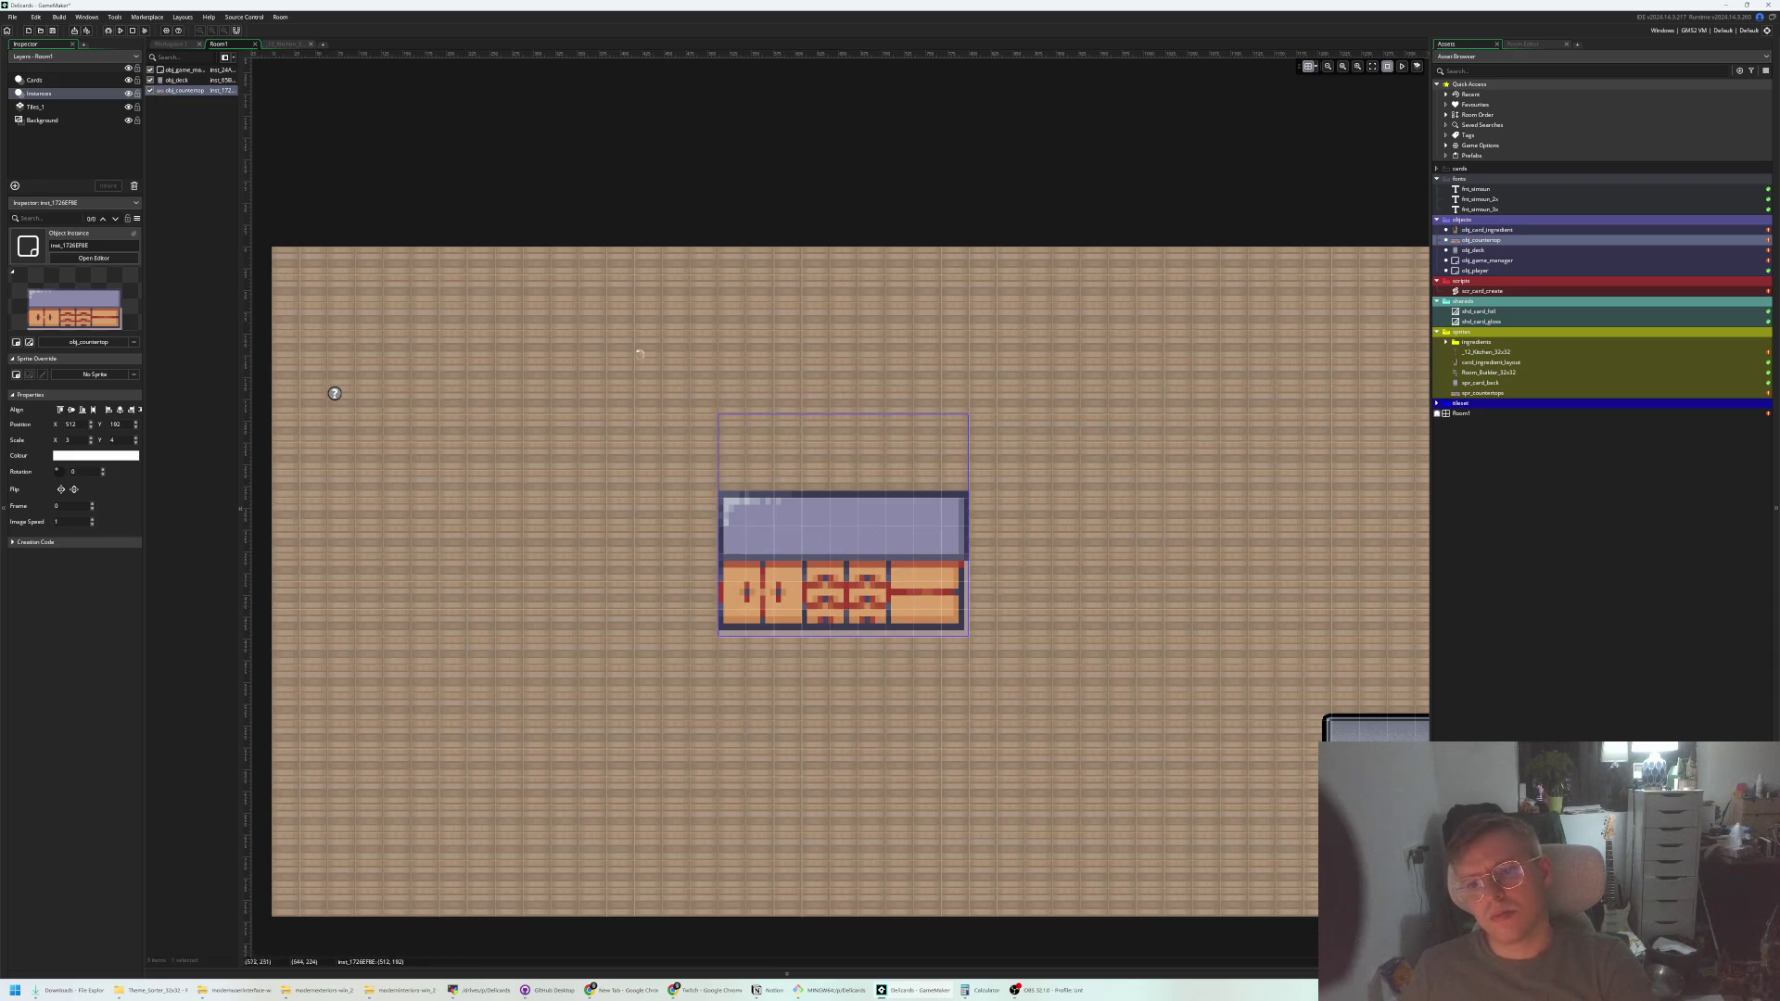
left_click(144, 33)
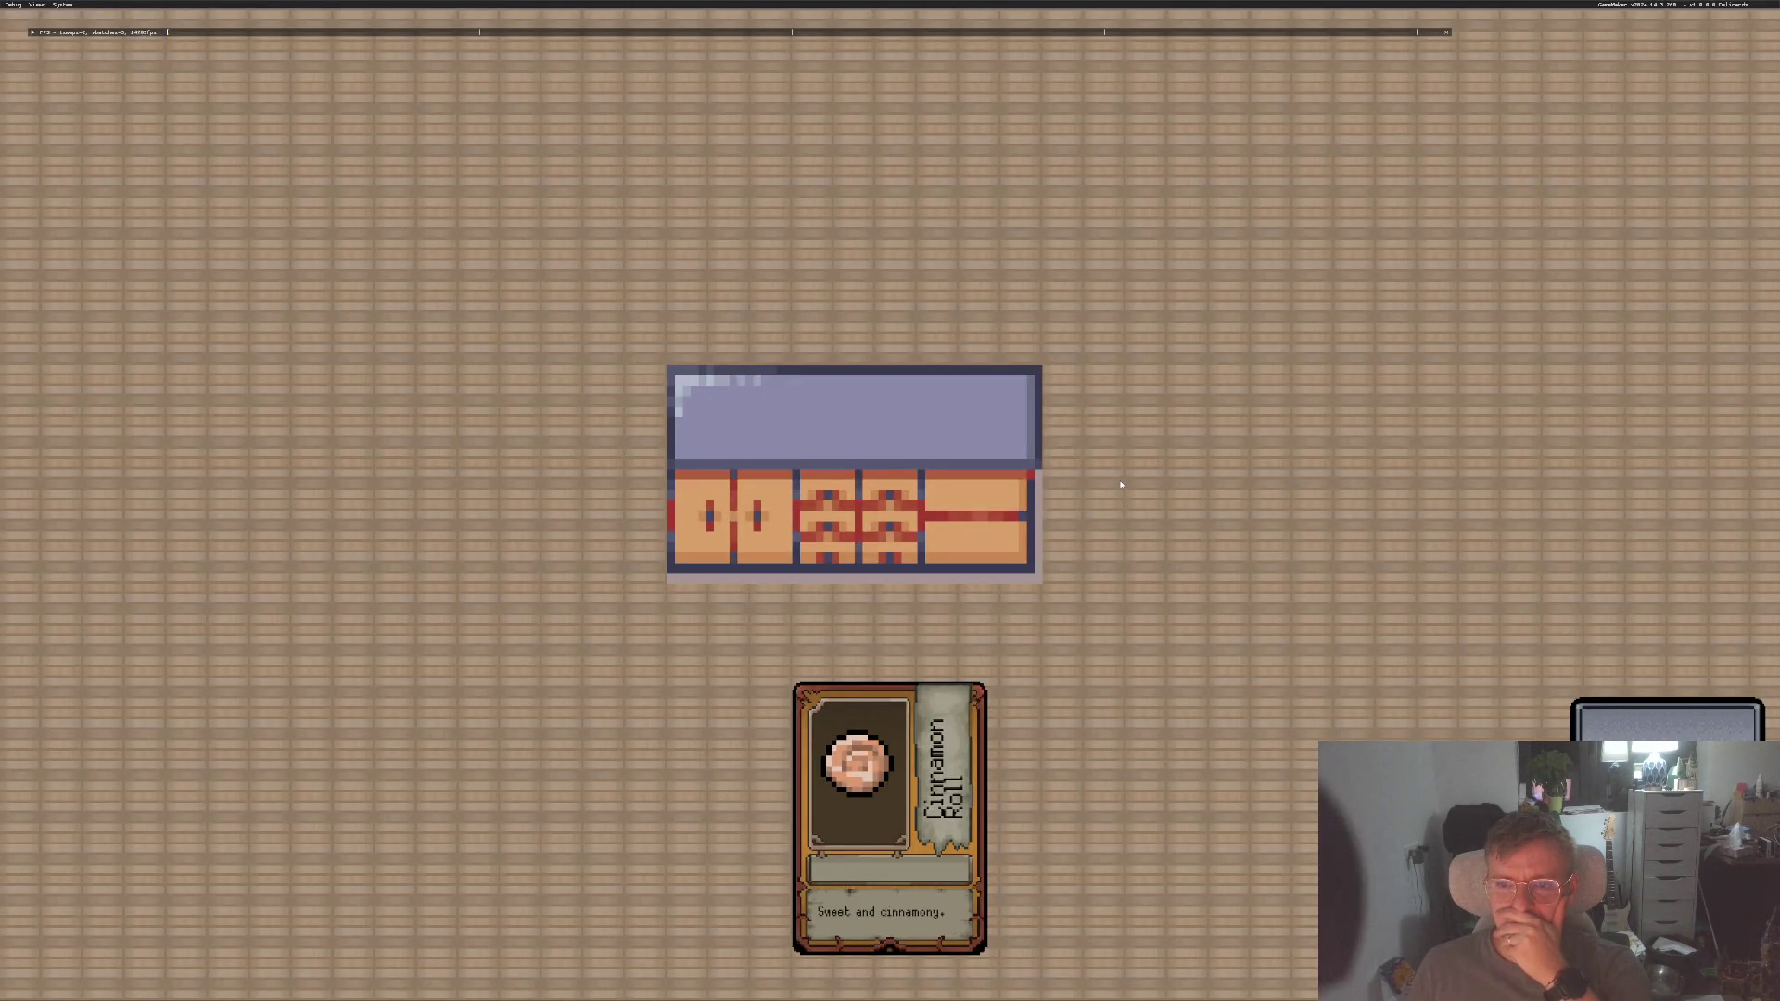
In the running game, open and close the Cinnamon Roll card's details below the countertop twice
key("space")
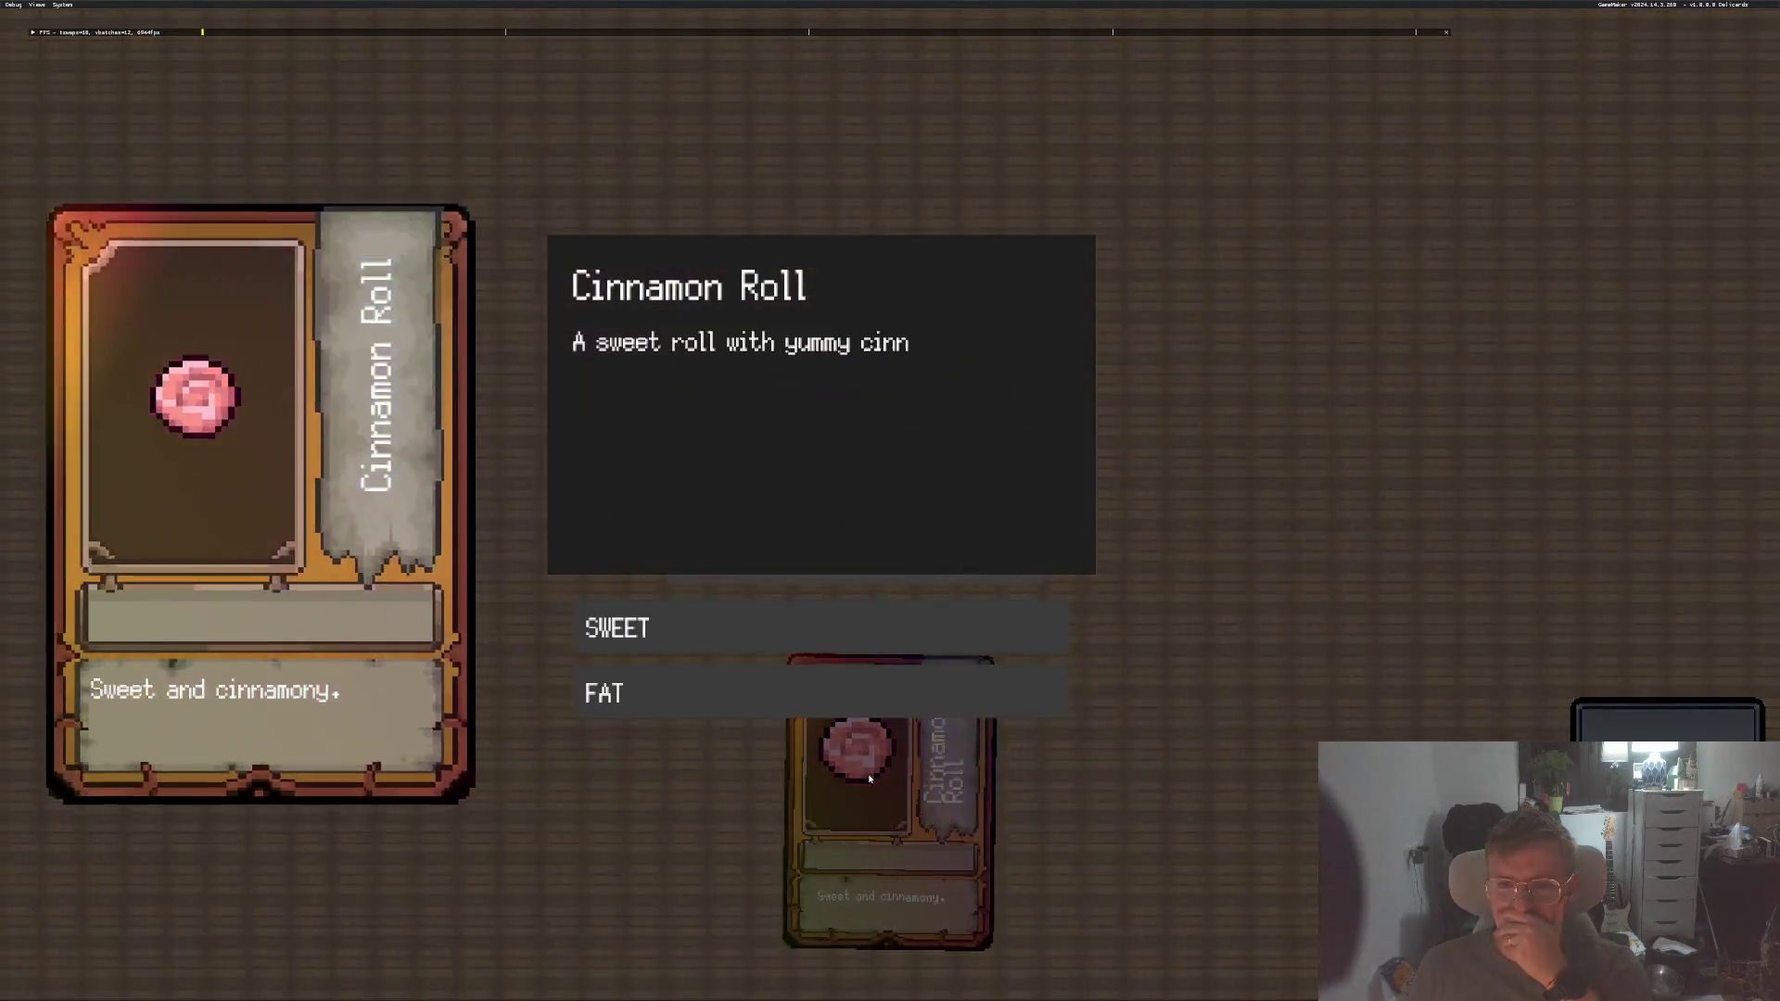
key("space")
key("space")
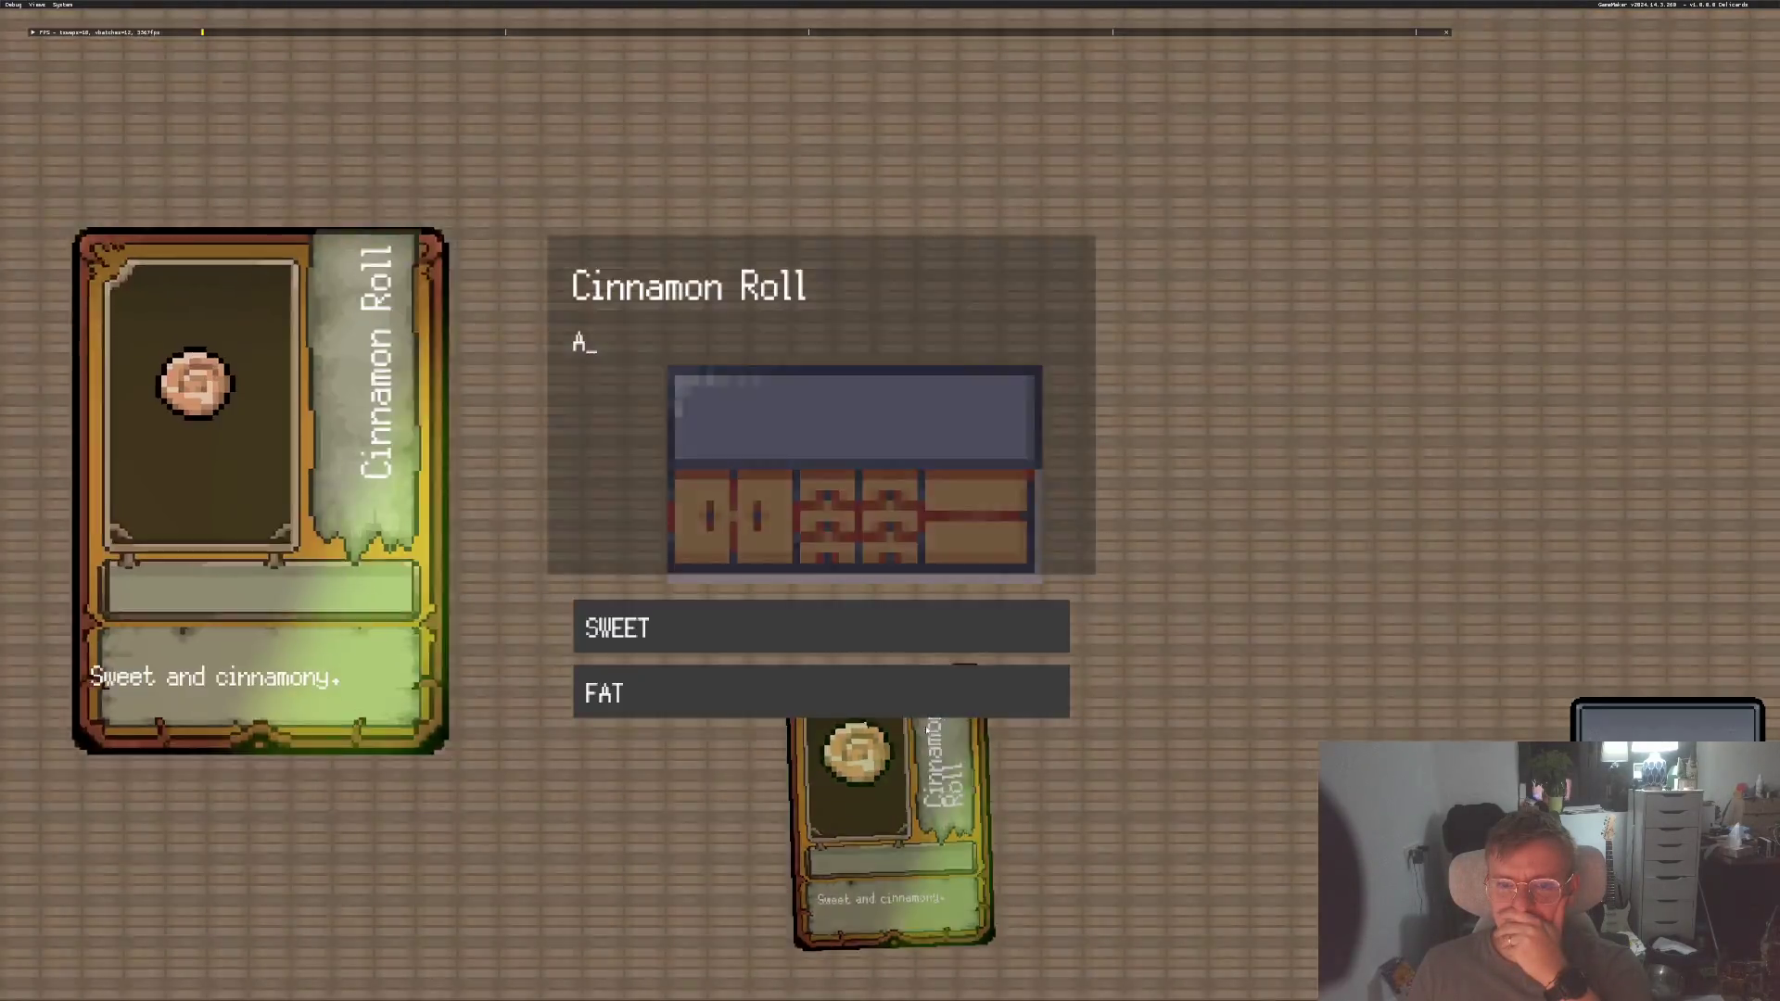
key("space")
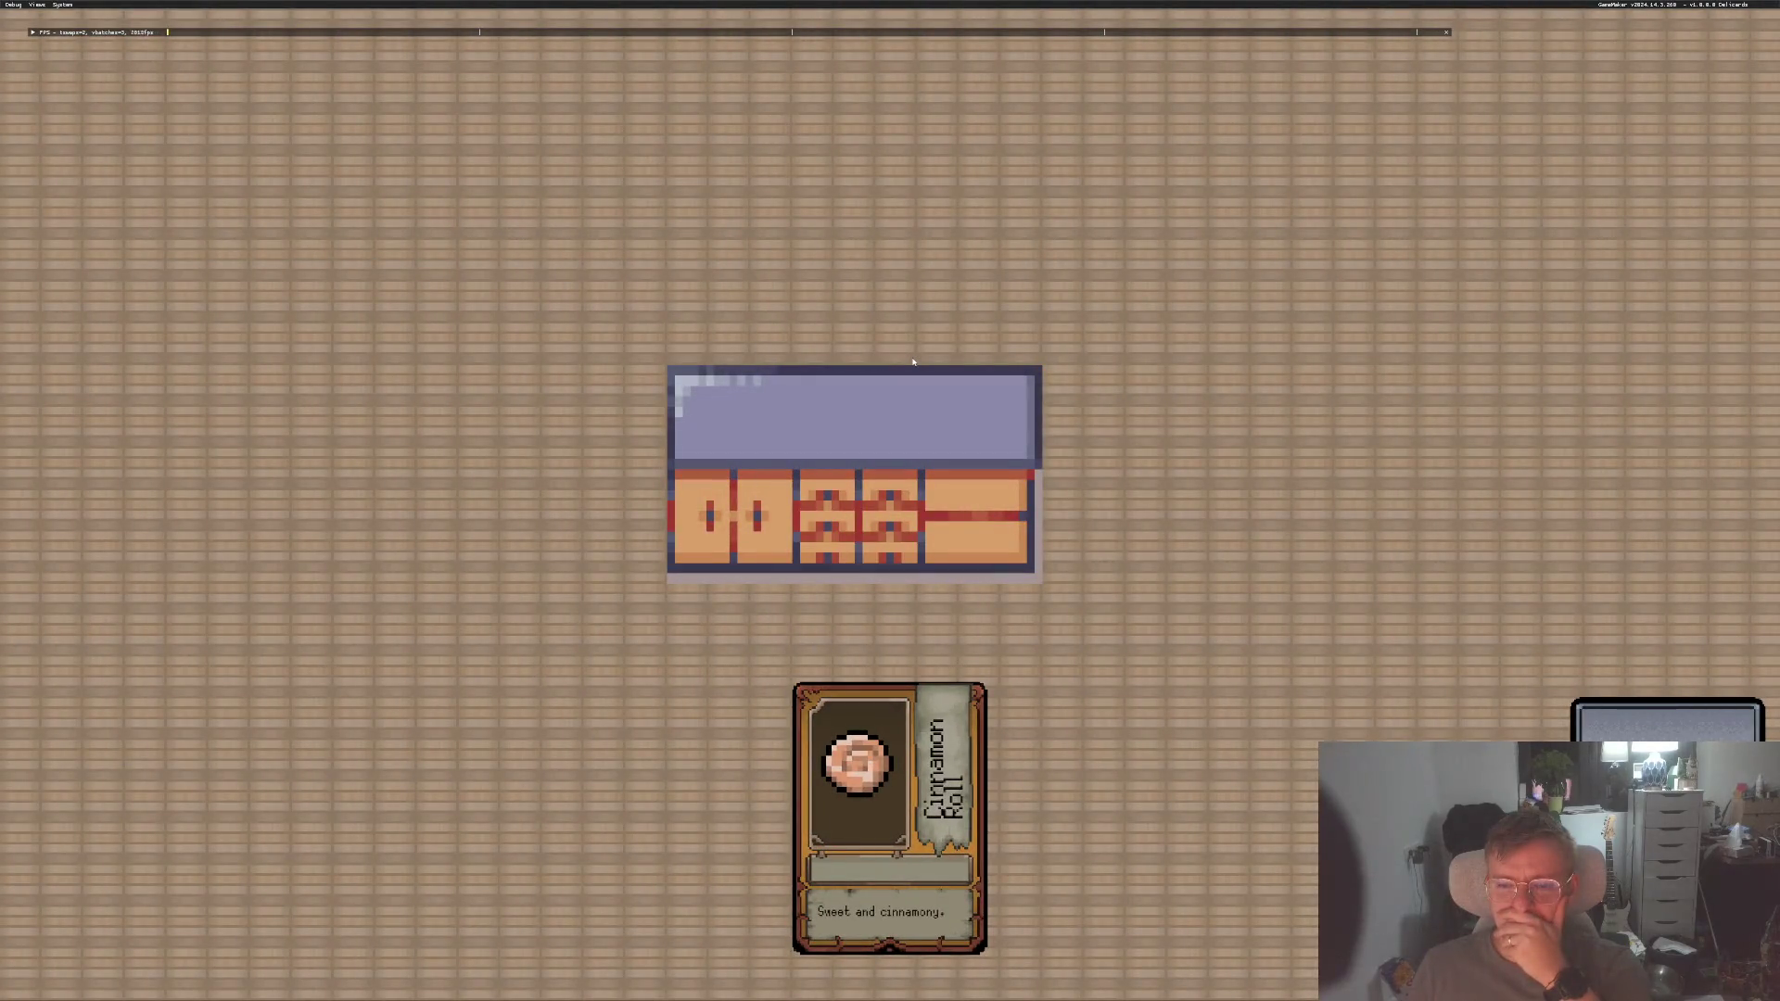
key("space")
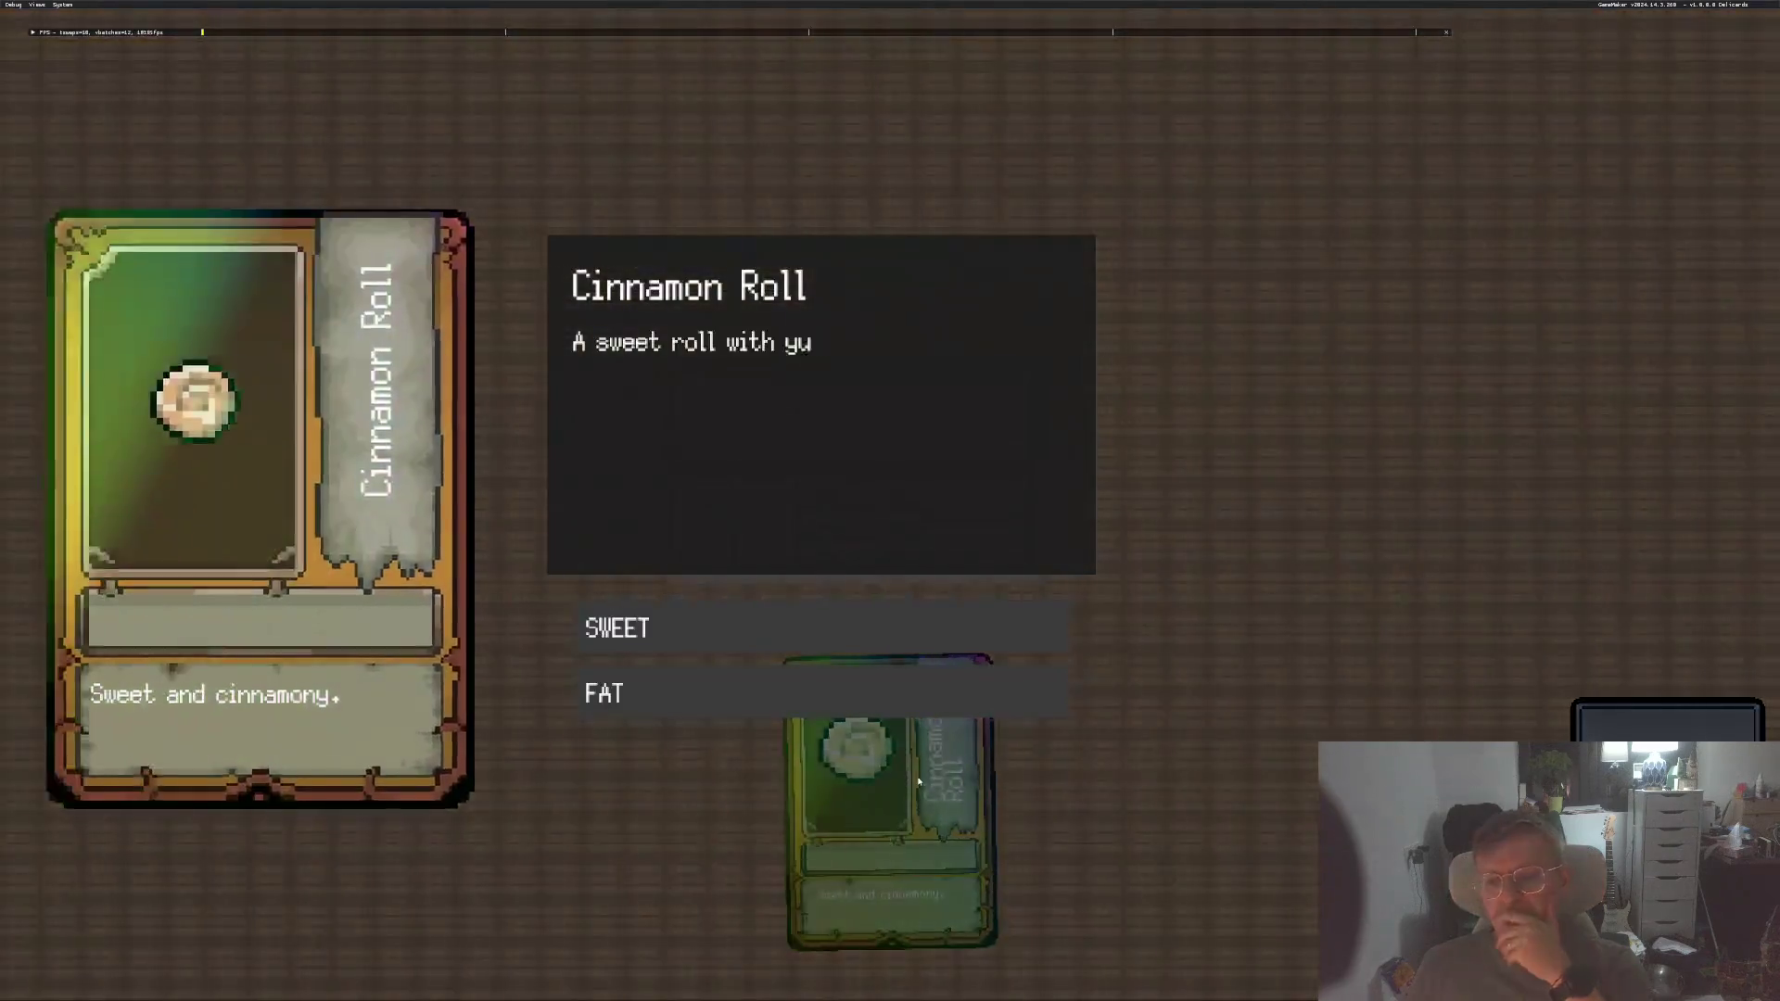
key("space")
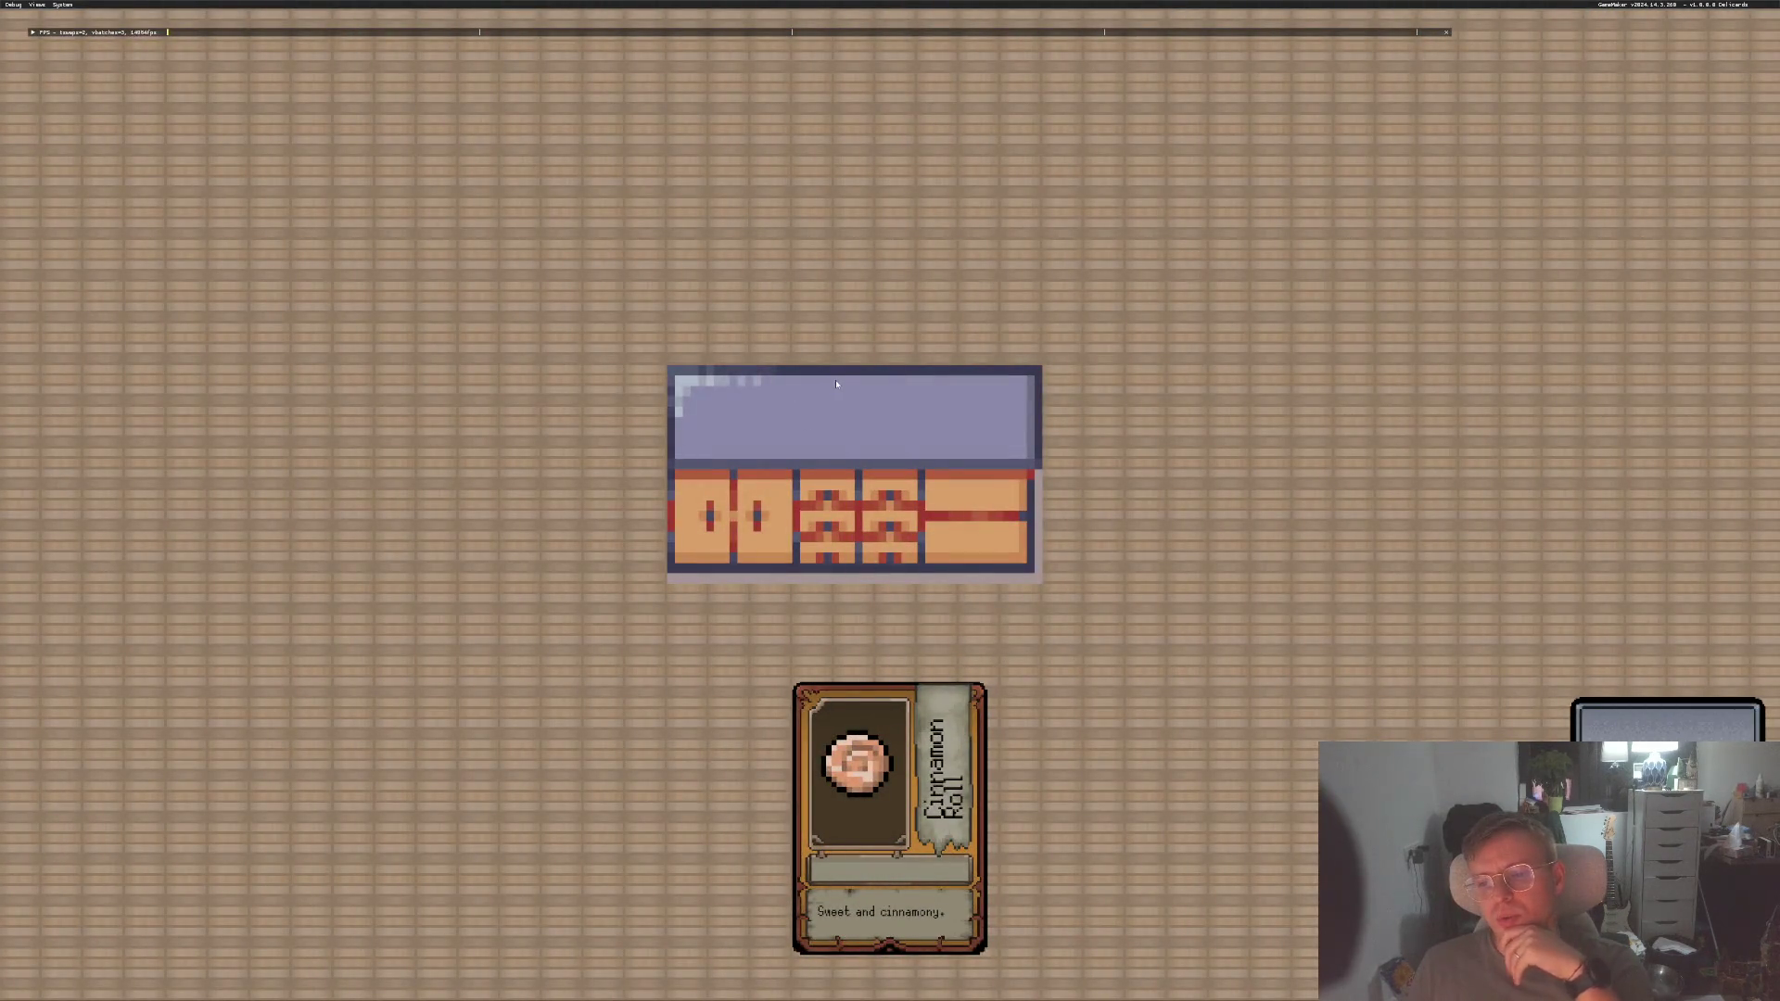